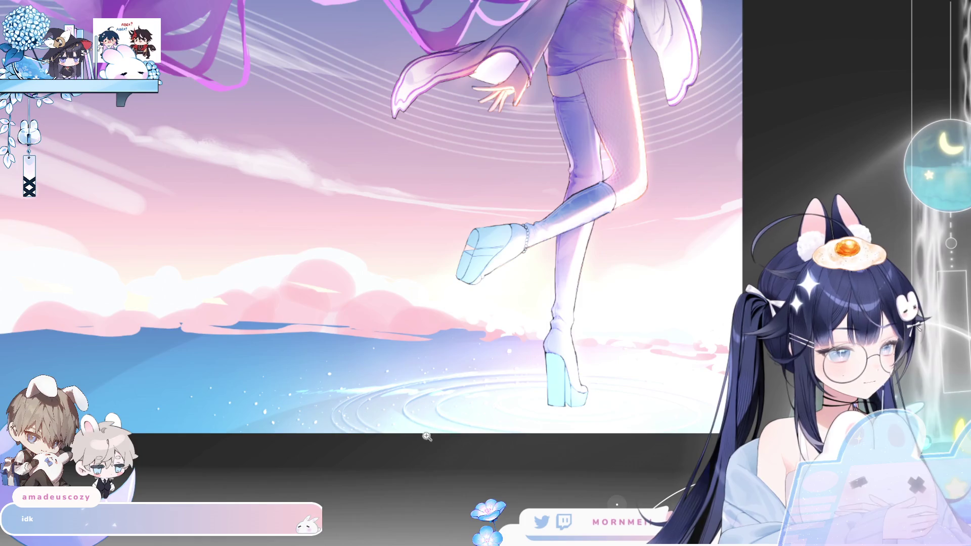
- Fit the whole artwork in view and flip it horizontally to check proportions and composition
key("ctrl+0")
key("h")
key("h")
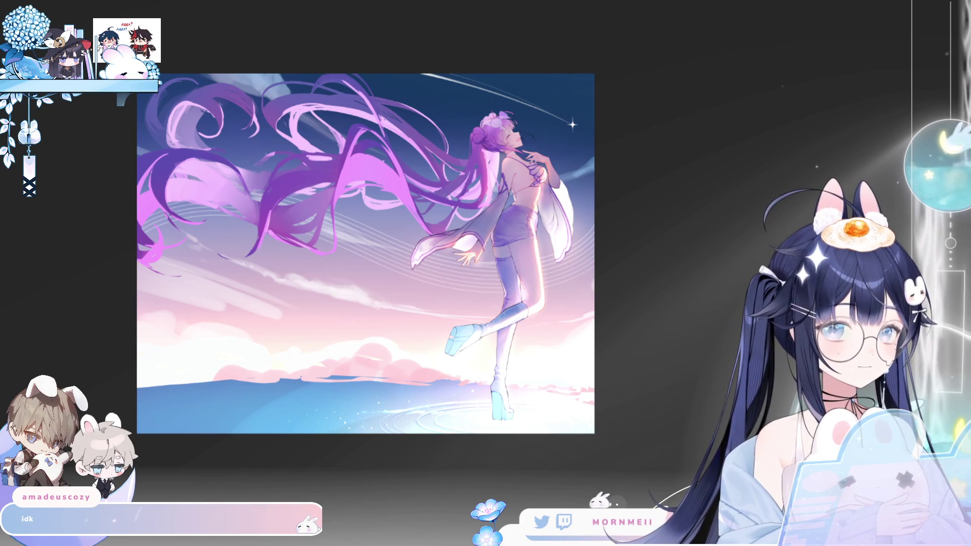
key("h")
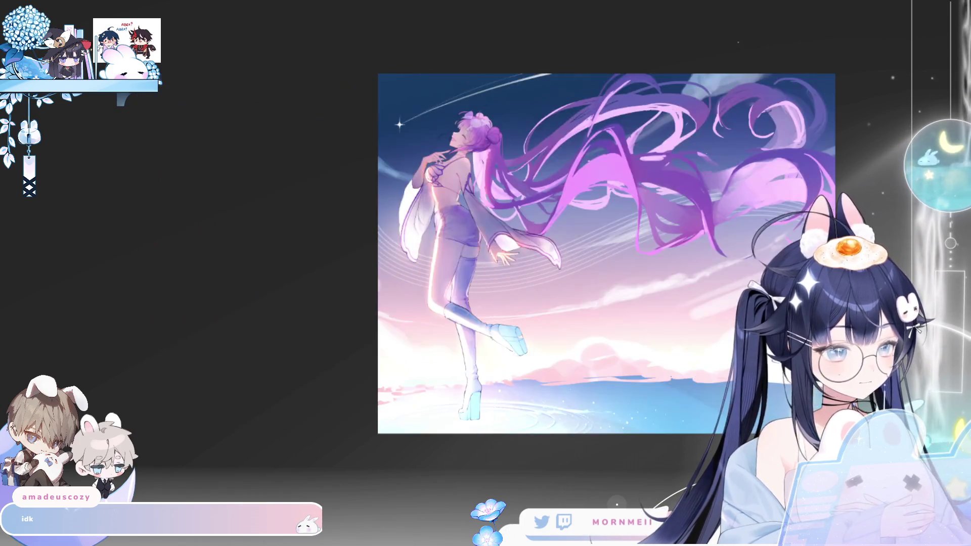
key("h")
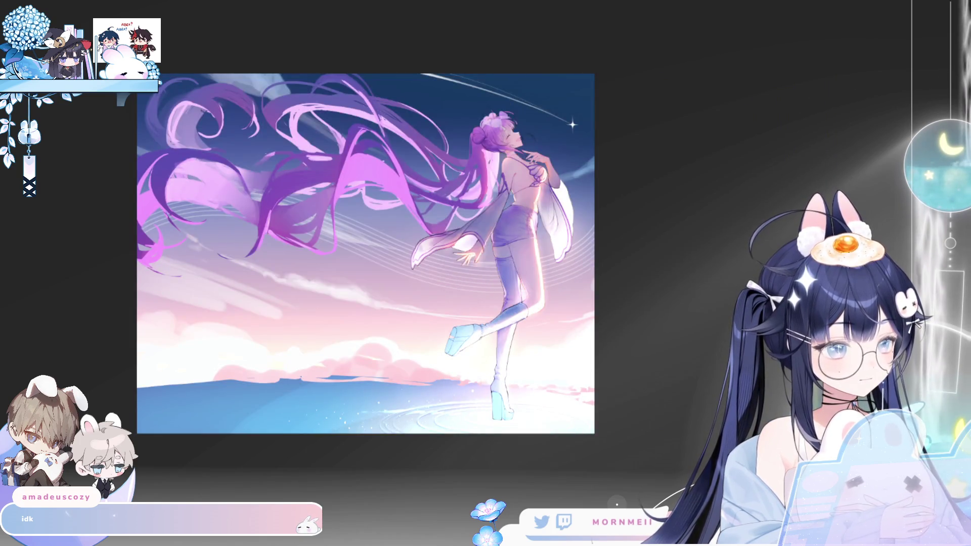
- Zoom into the face, lighten the closed eye's dark eyelashes, and tint them bluish-purple
left_click(477, 89)
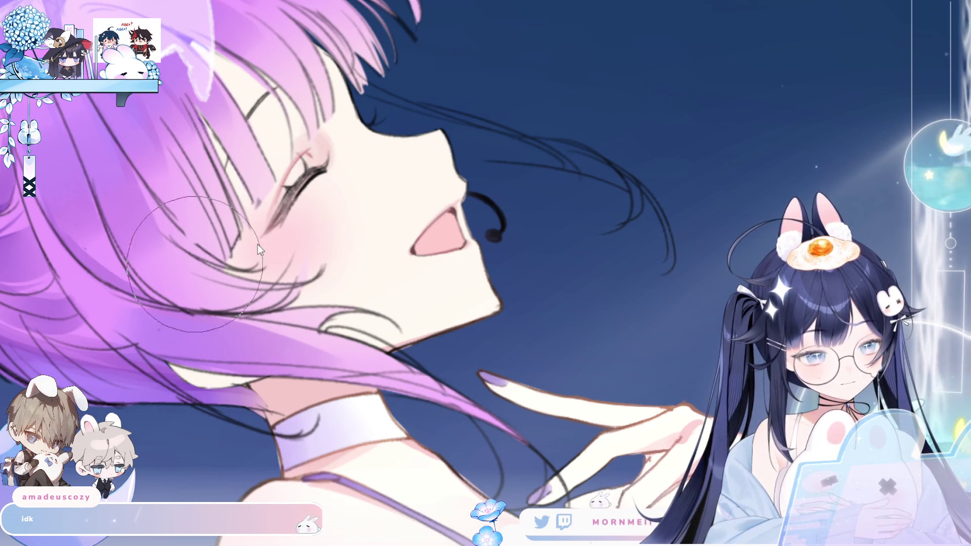
left_click_drag(271, 218, 322, 163)
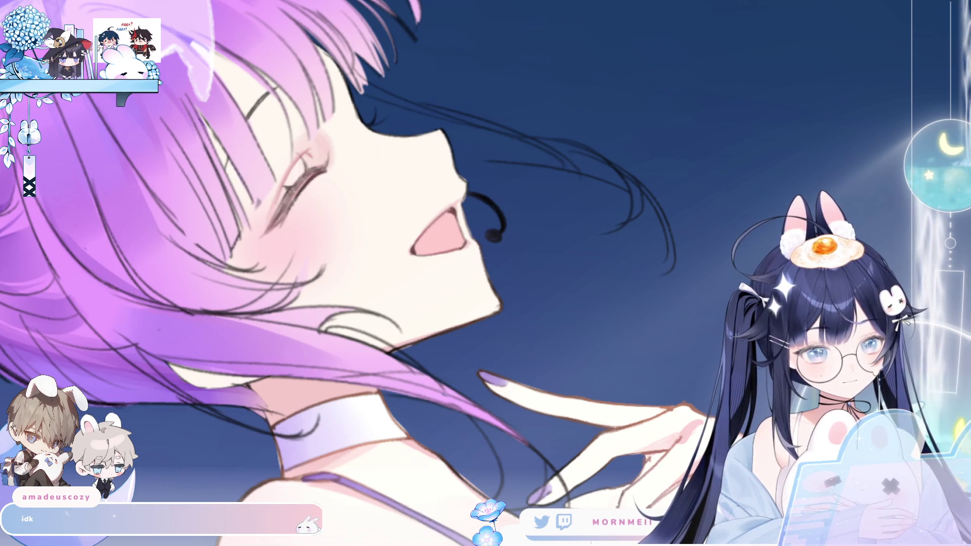
left_click_drag(282, 210, 309, 177)
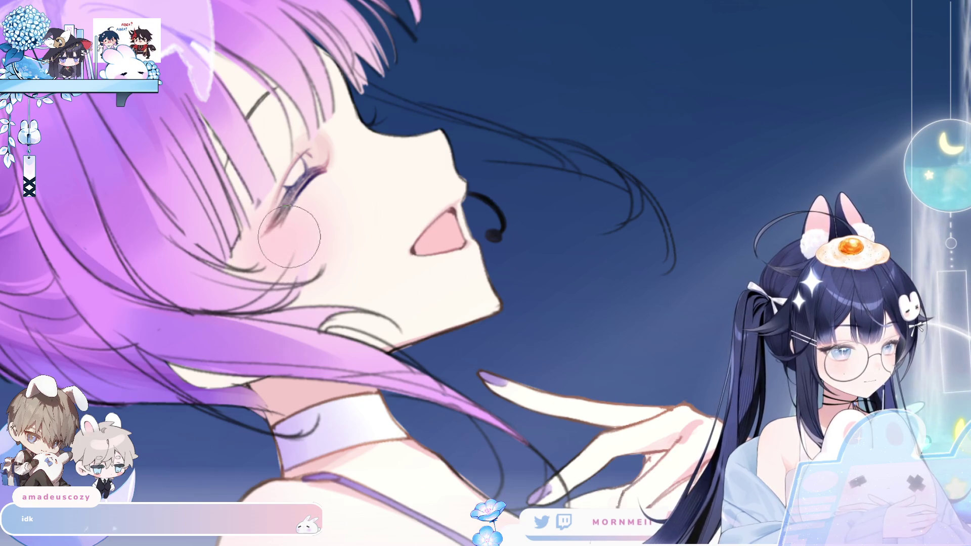
key("ctrl+0")
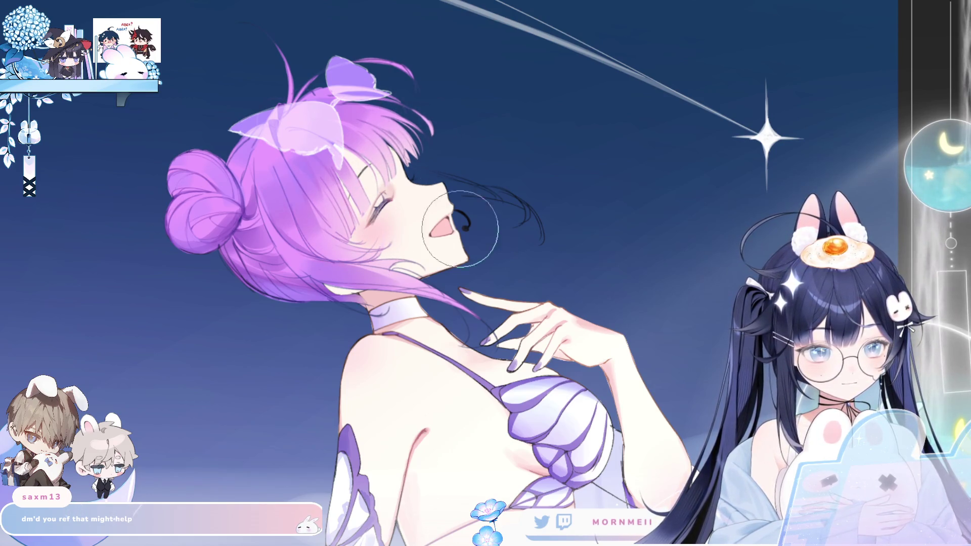
key("ctrl+0")
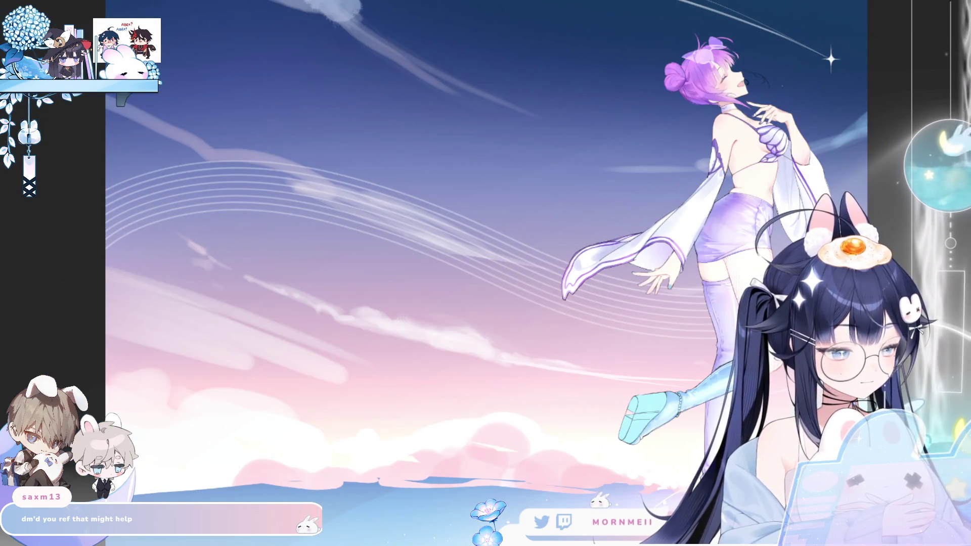
scroll(661, 384, "up", 5)
scroll(661, 385, "down", 5)
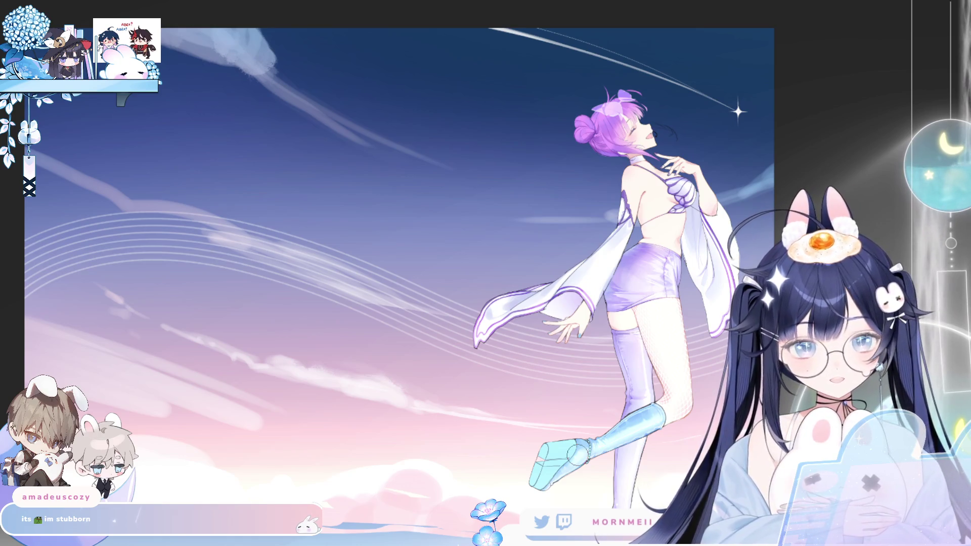
key("m")
key("m")
left_click_drag(837, 375, 706, 336)
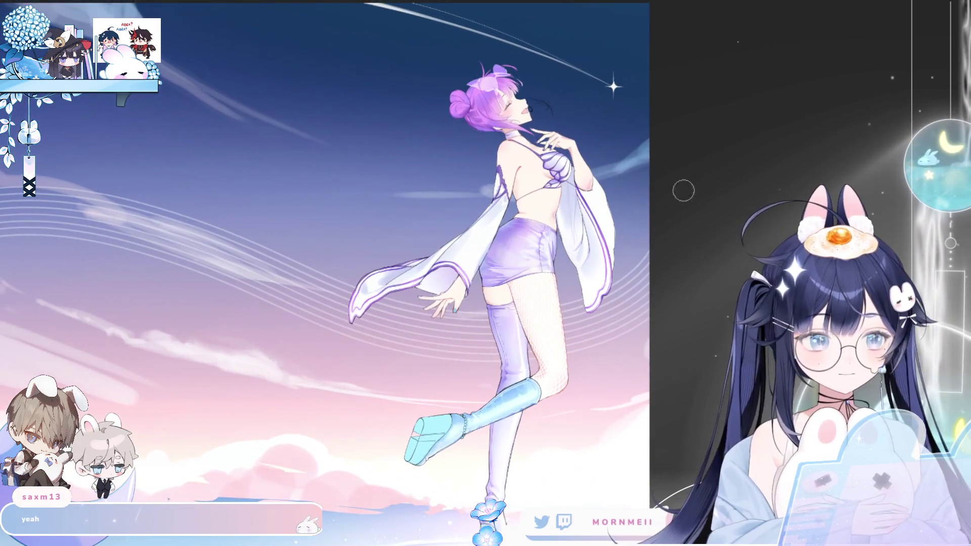
scroll(476, 294, "up", 5)
scroll(476, 294, "up", 2)
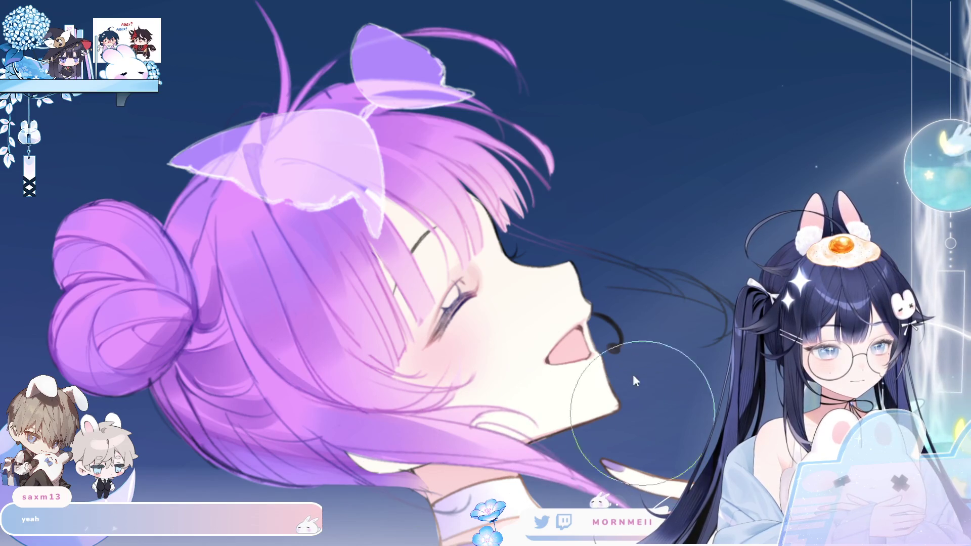
key("h")
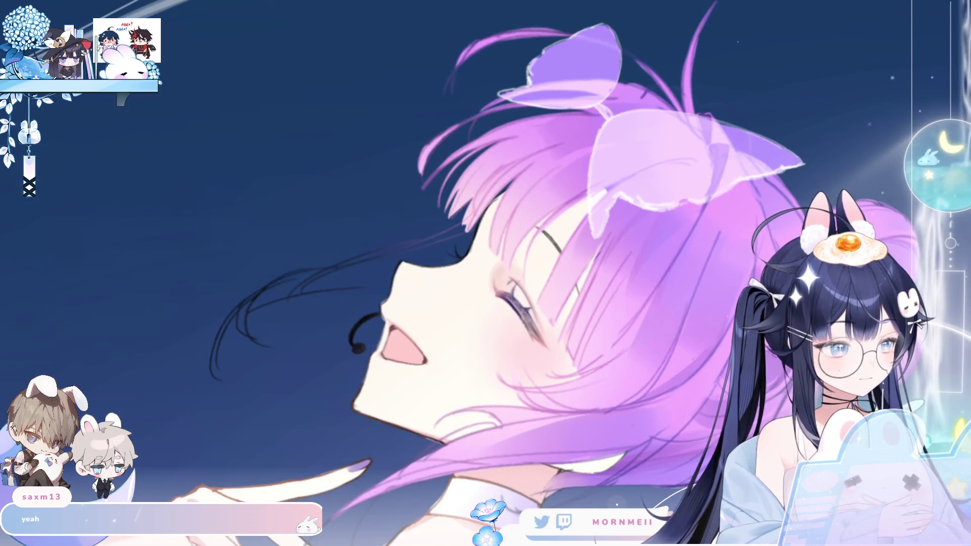
key("ctrl+0")
key("h")
scroll(660, 225, "down", 3)
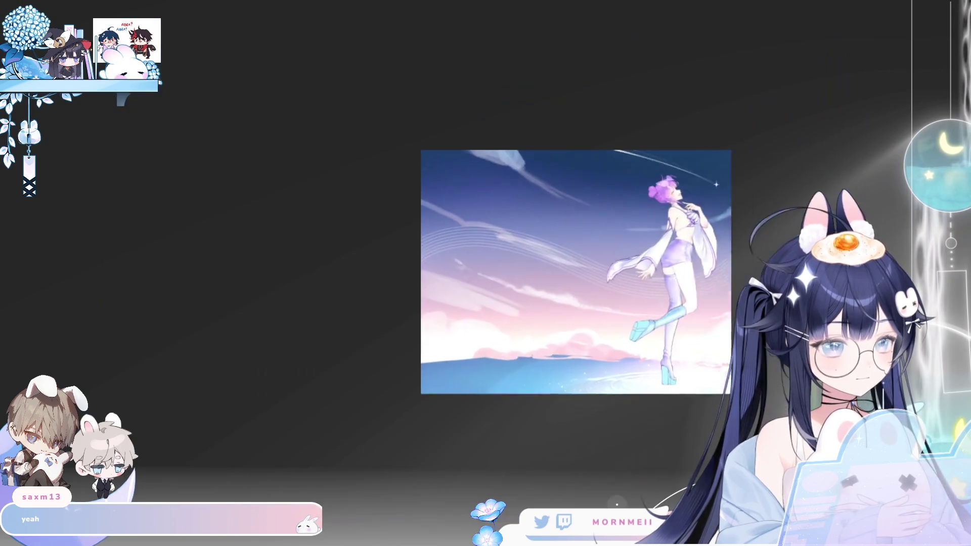
- Mirror the view to check it, make the long-hair layer visible again, and zoom in
key("h")
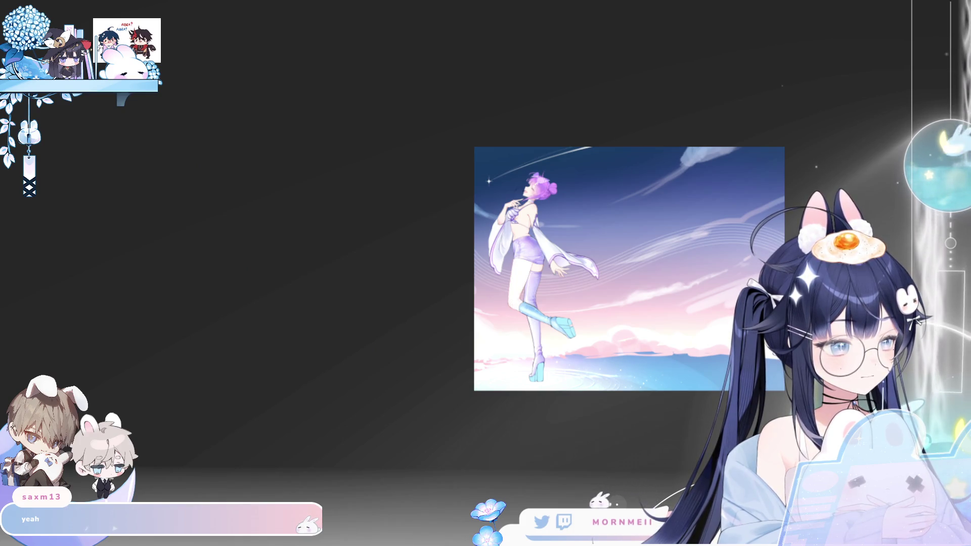
key("h")
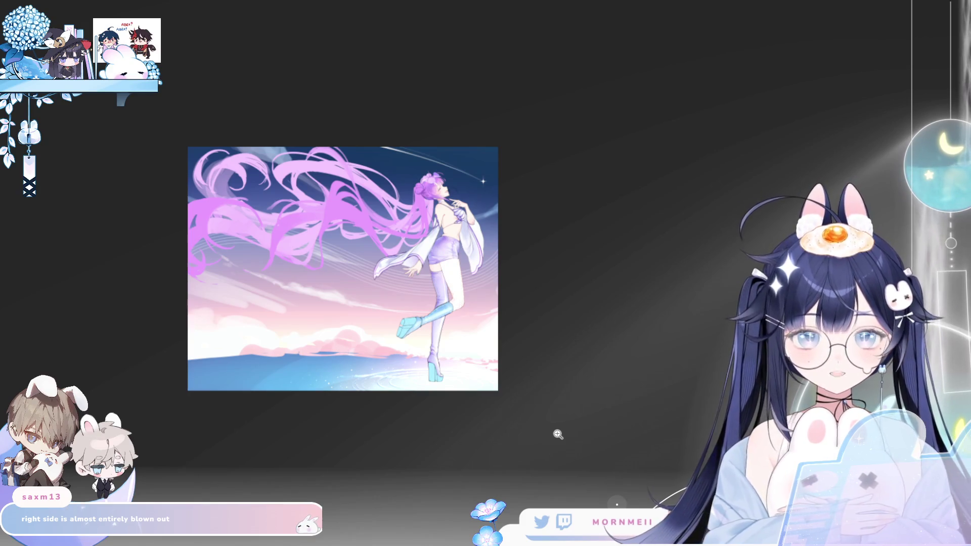
left_click(425, 333)
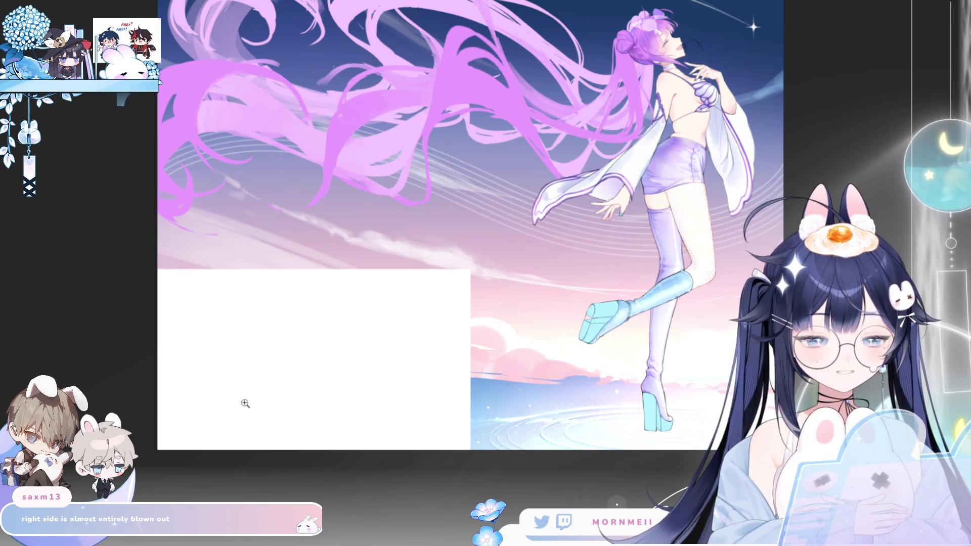
- Pan around the artwork and extend the white block across the lower canvas for a portrait layout
scroll(448, 220, "down", 1)
left_click(481, 211)
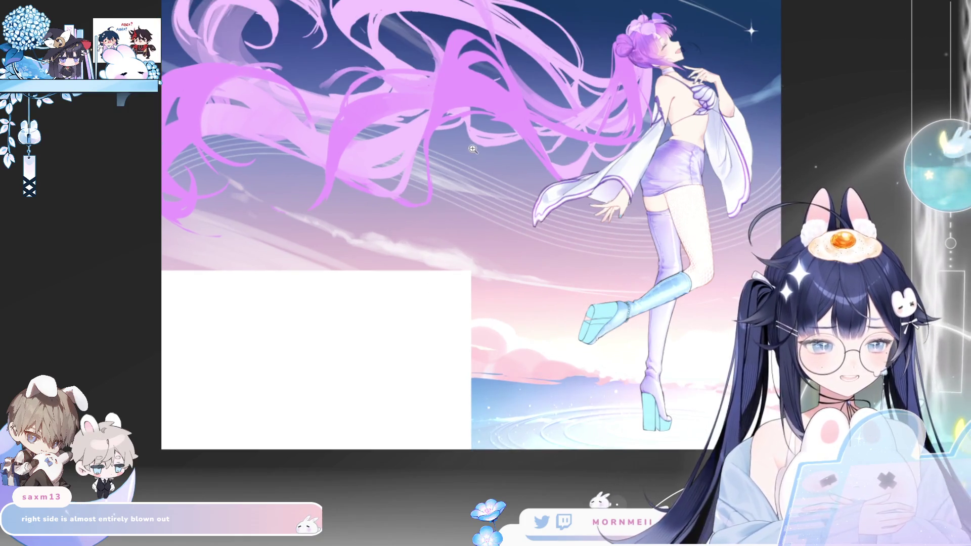
mouse_move(481, 210)
left_mouse_down()
mouse_move(343, 227)
mouse_move(342, 218)
left_mouse_up()
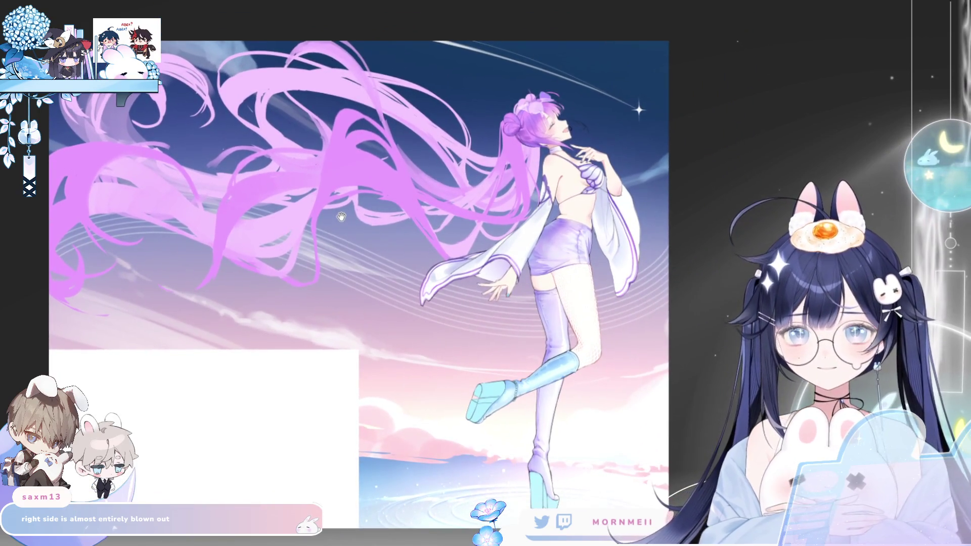
mouse_move(416, 272)
left_mouse_down()
mouse_move(521, 216)
mouse_move(510, 223)
left_mouse_up()
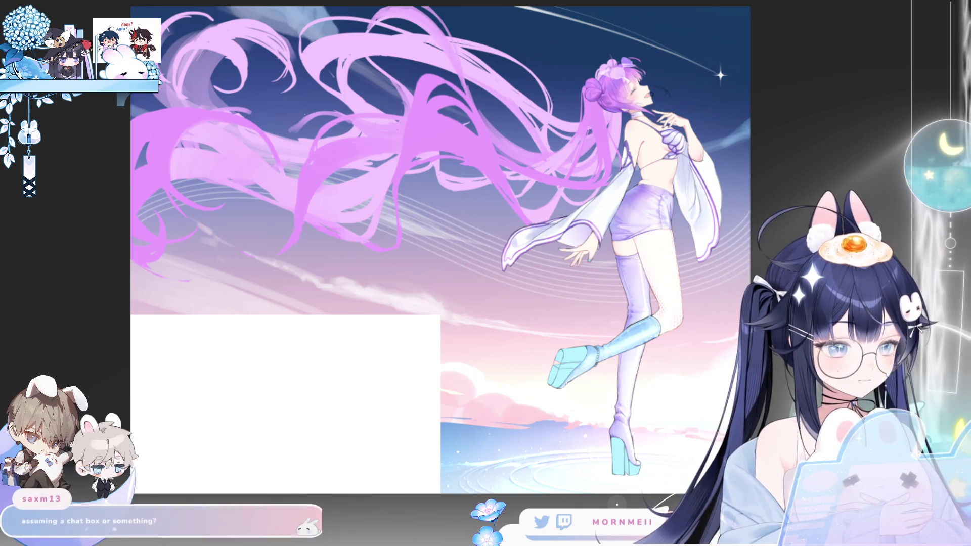
left_click(572, 357)
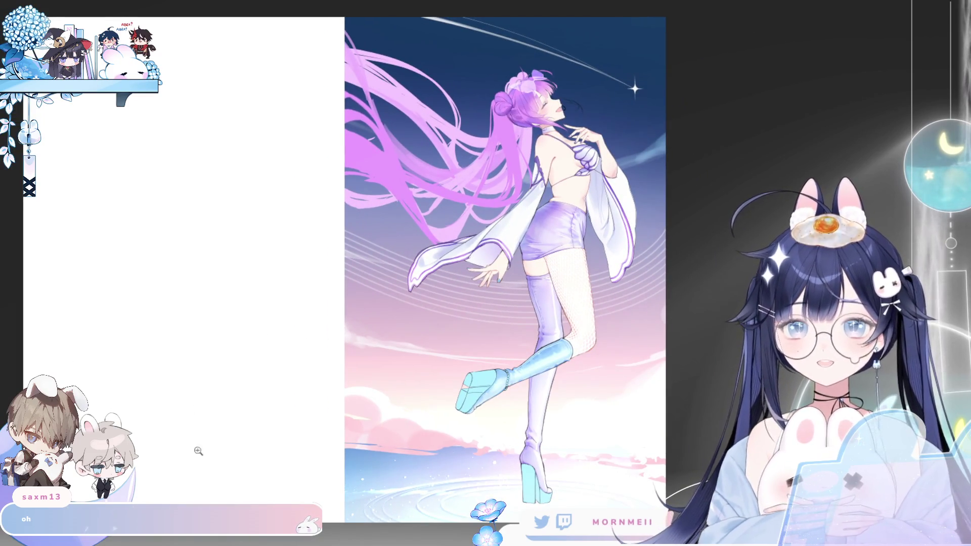
left_click_drag(304, 336, 360, 314)
mouse_move(417, 282)
left_mouse_down()
mouse_move(295, 293)
mouse_move(271, 284)
left_mouse_up()
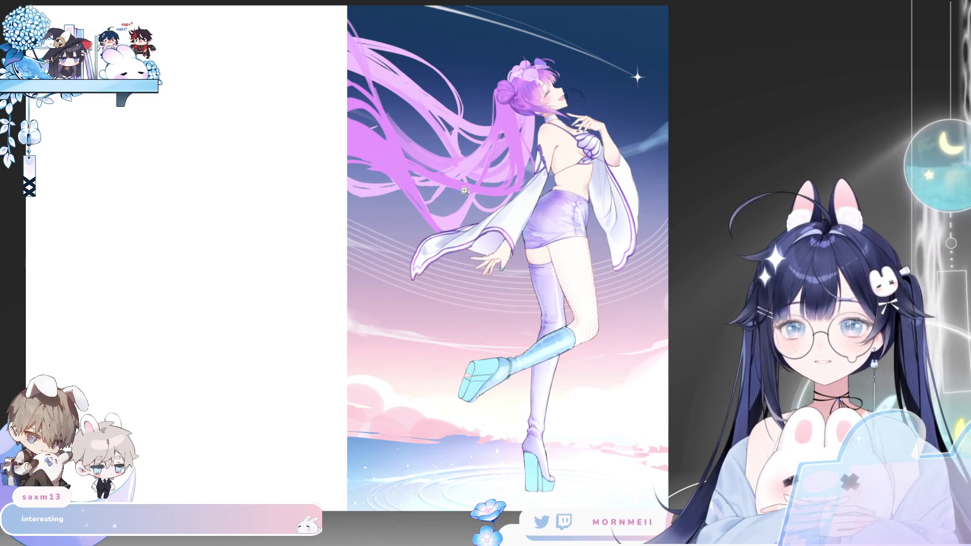
scroll(719, 265, "down", 1)
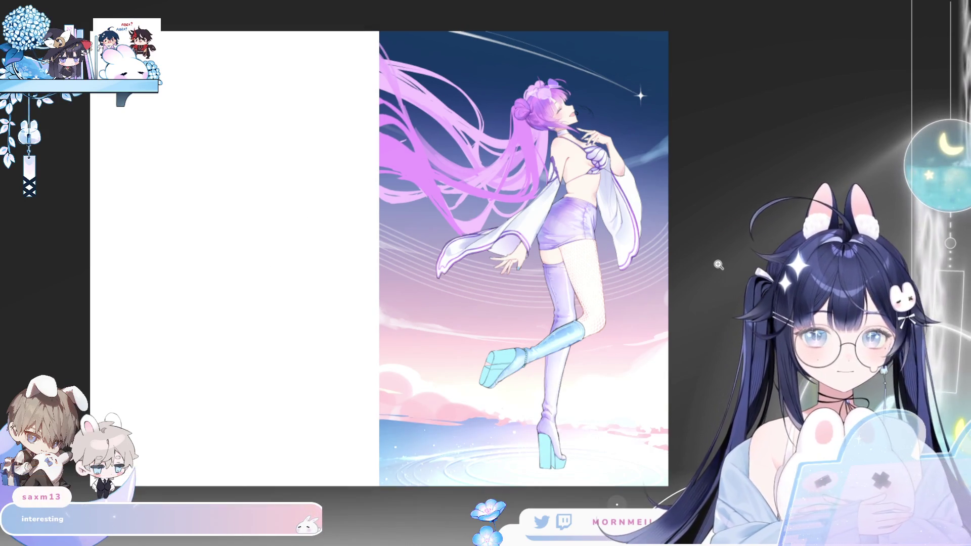
scroll(684, 275, "up", 1)
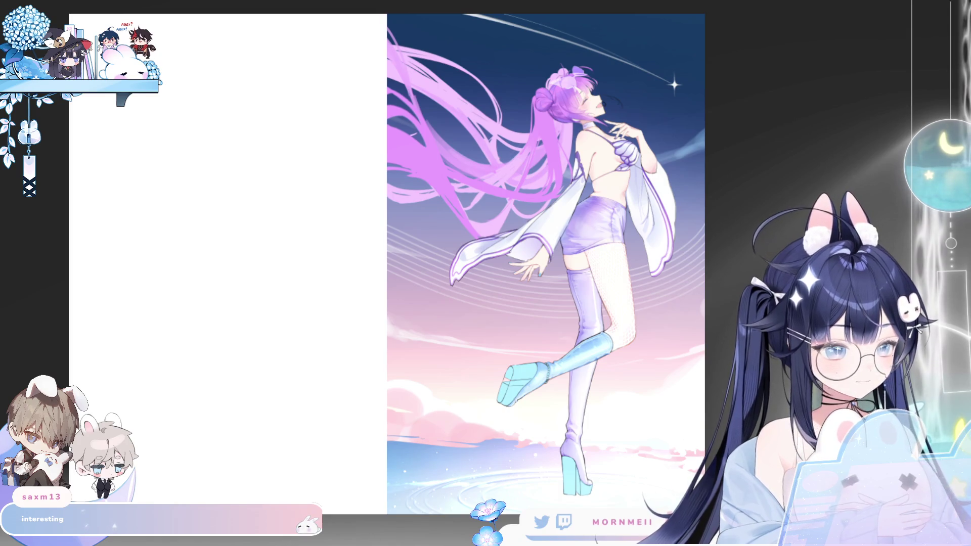
- Briefly mirror the view, then zoom in toward the figure's side of the artwork
key("ctrl+minus")
key("h")
key("h")
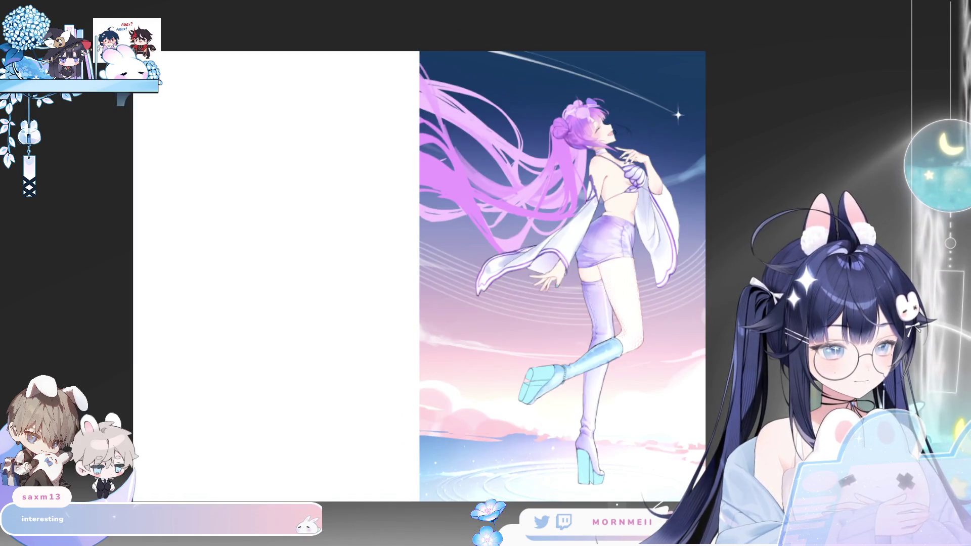
key("ctrl+minus")
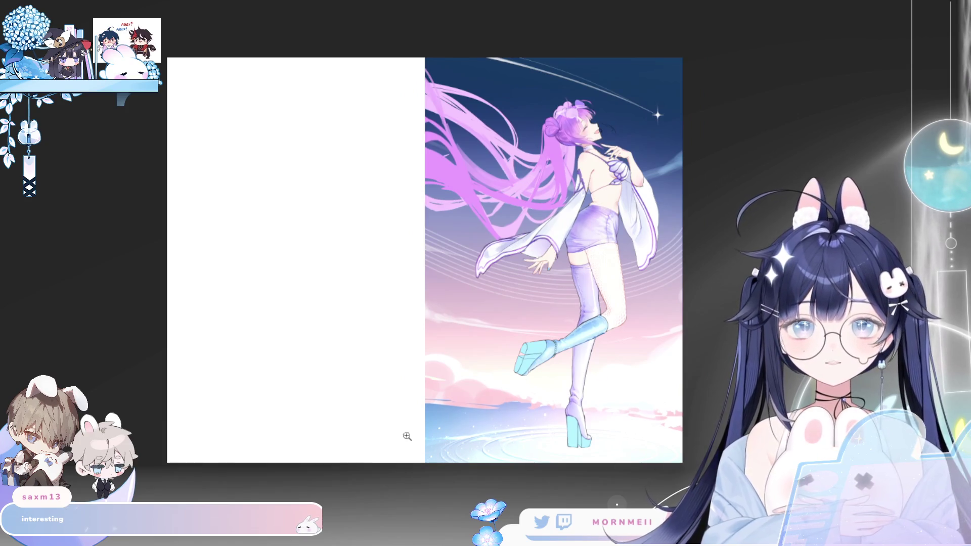
scroll(427, 447, "up", 2)
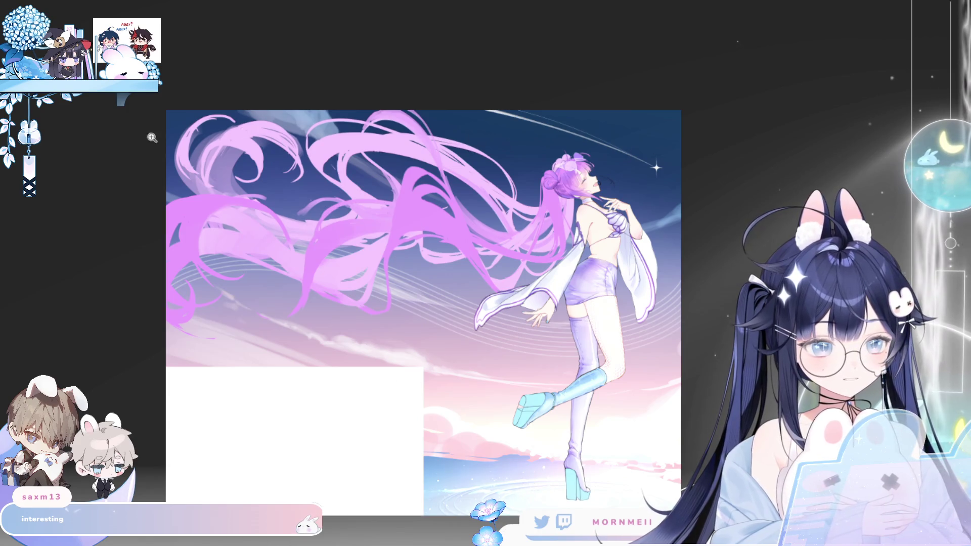
scroll(160, 135, "down", 1)
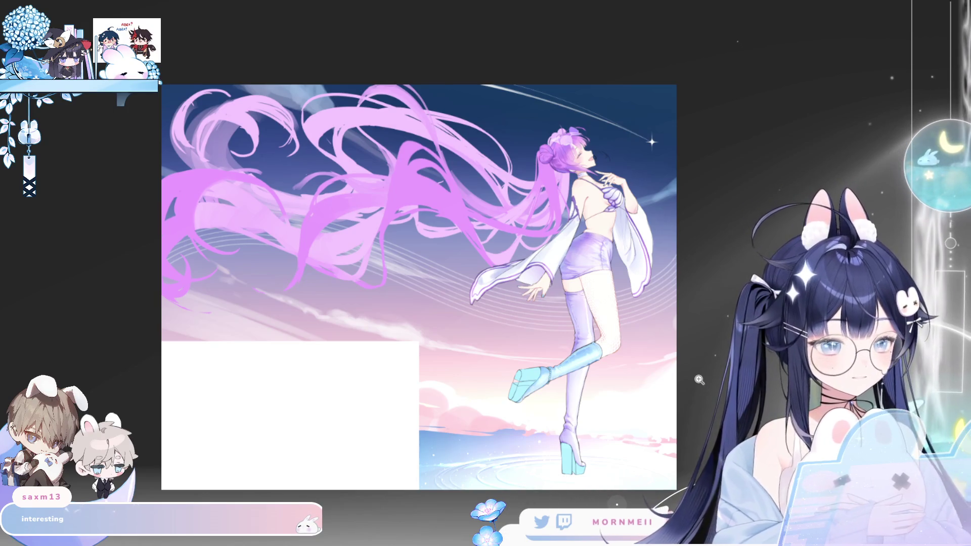
left_click(676, 309)
left_click(671, 311)
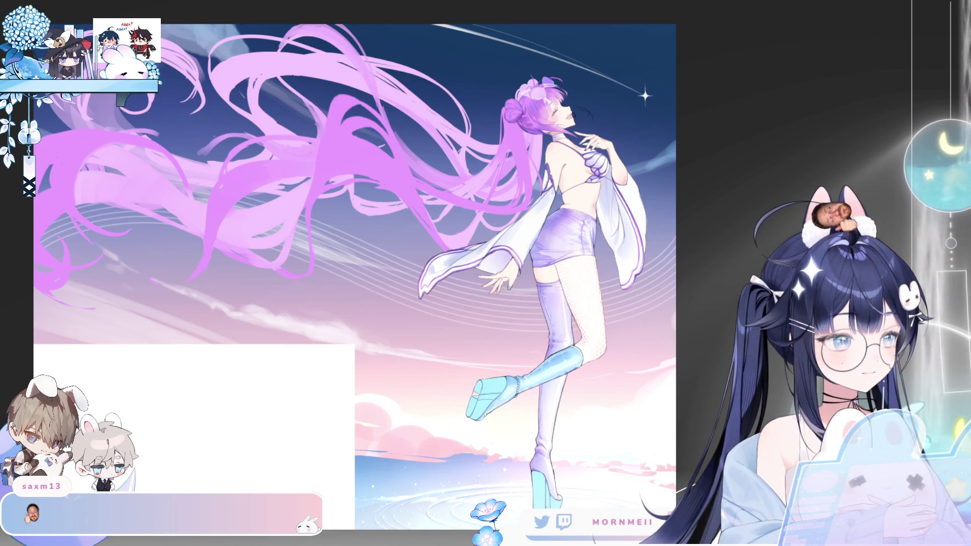
- Zoom closer on the hair, check the composition mirrored, and leave the artwork flipped left-to-right
key("ctrl+plus")
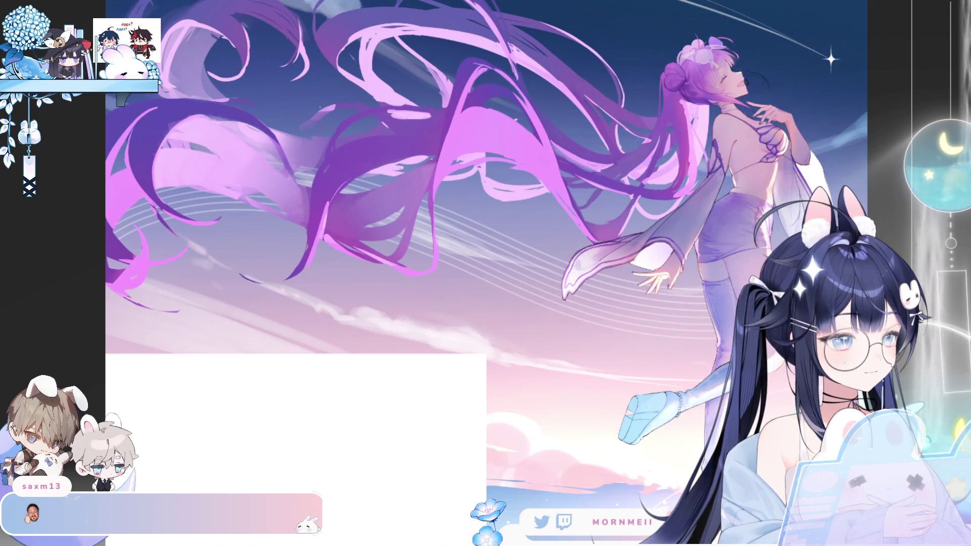
scroll(719, 169, "down", 3)
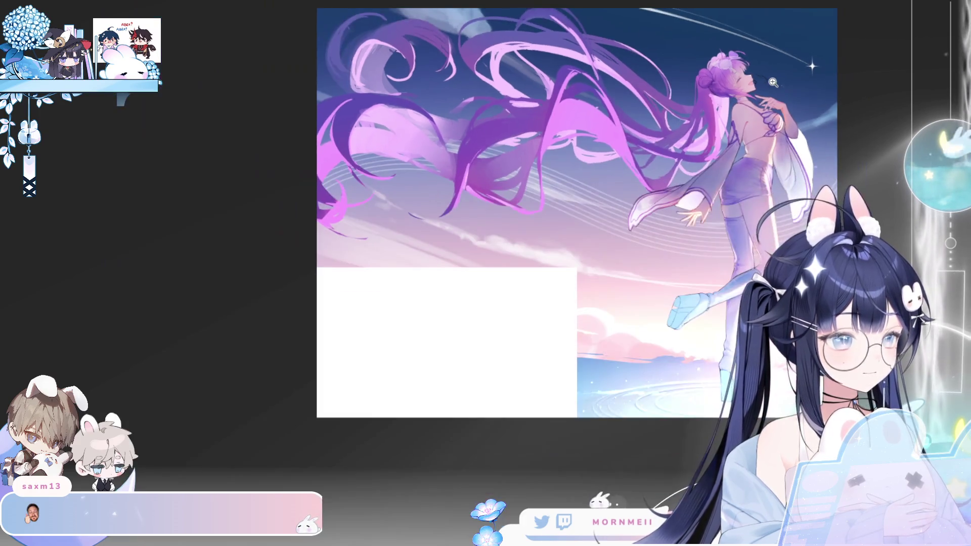
scroll(542, 182, "up", 2)
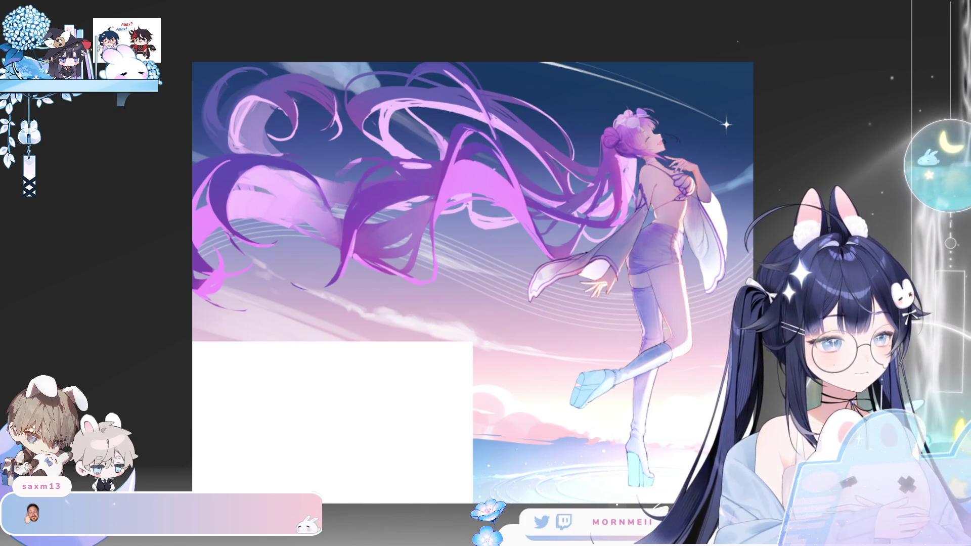
key("ctrl+minus")
key("h")
key("h")
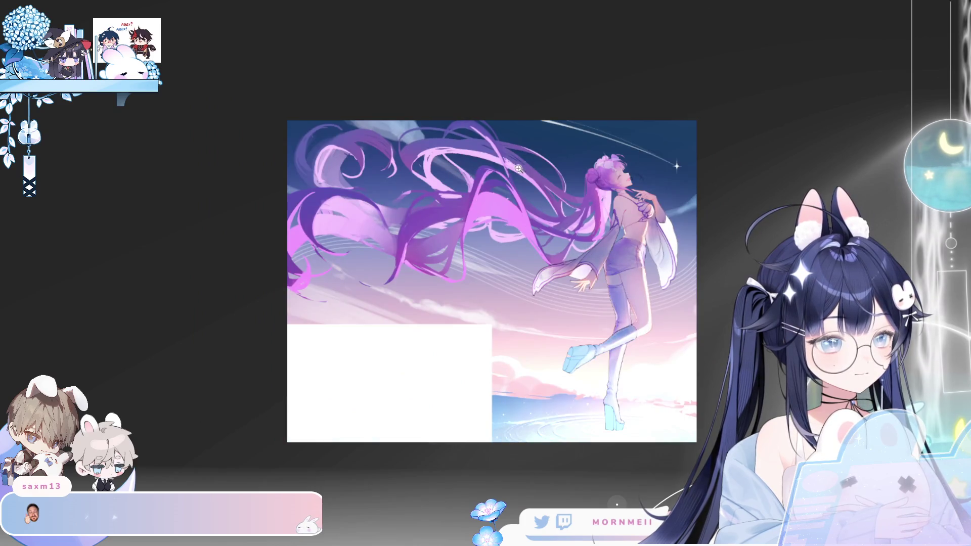
left_click(602, 170)
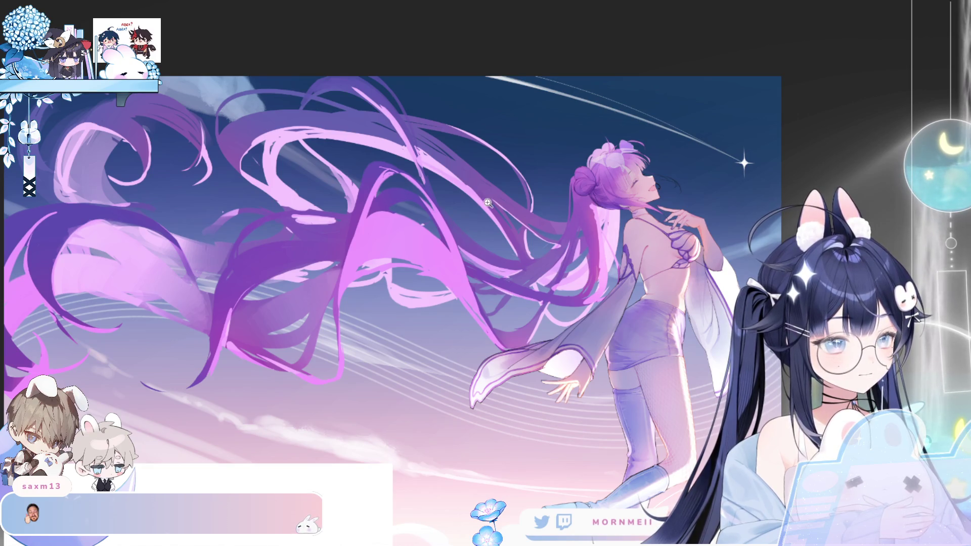
key("h")
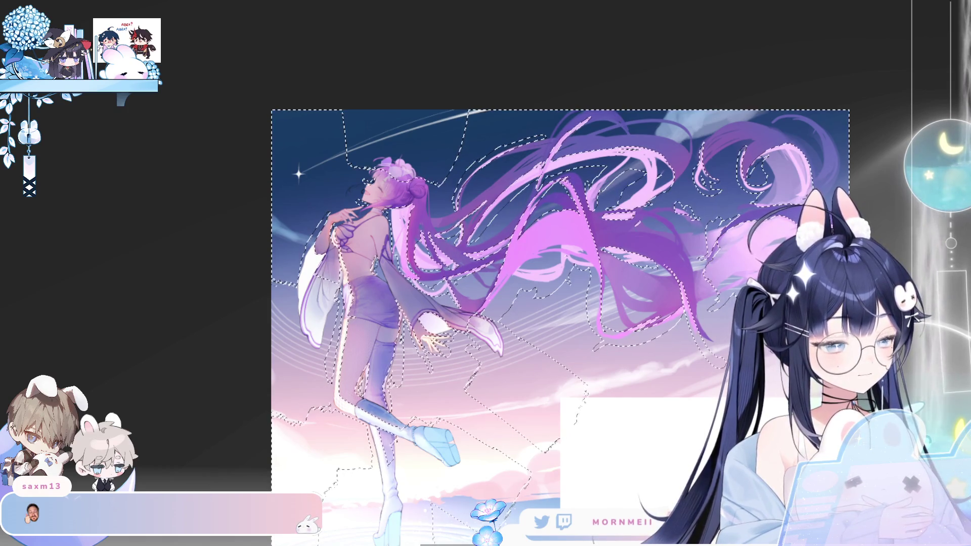
- Fill the hair and sleeve selection, minus the sky, with orange, change its blend mode, and deselect
key("ctrl+z")
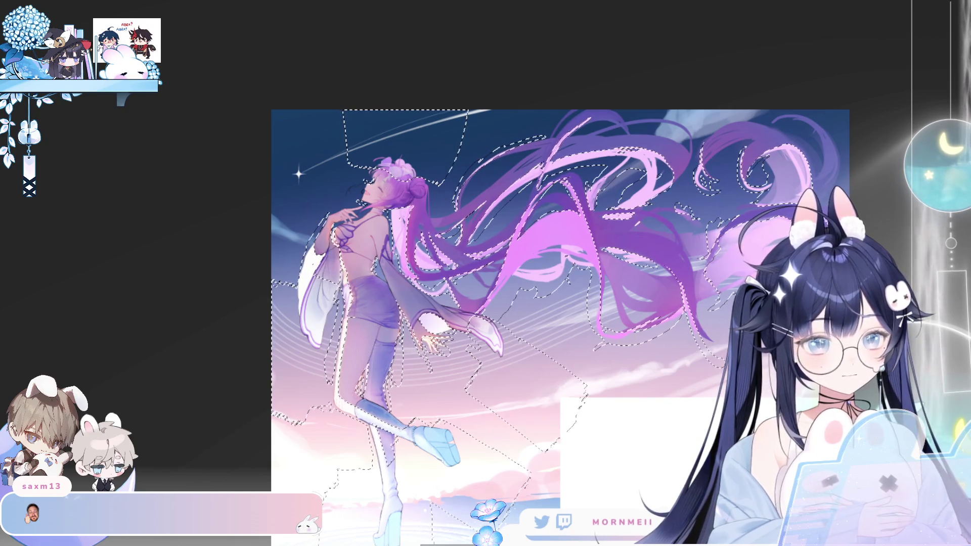
key("alt+BackSpace")
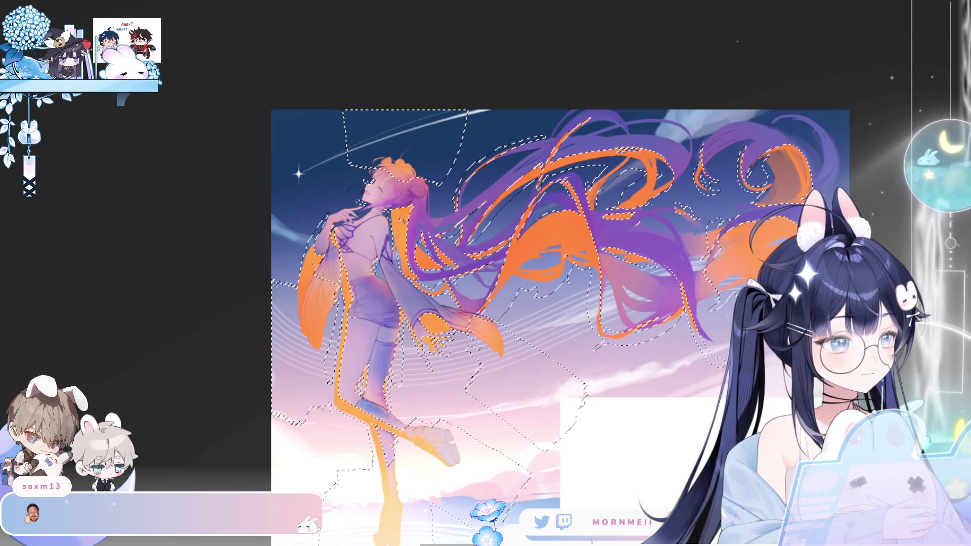
key("shift+plus")
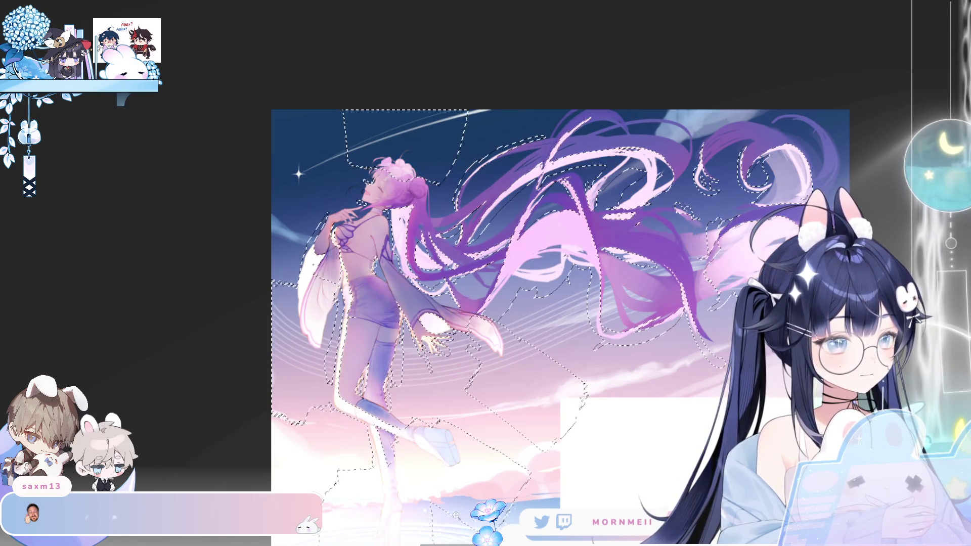
key("ctrl+d")
- Cycle the glow layer's blend modes until the hair reads pink-magenta and the sleeves peach-orange
key("h")
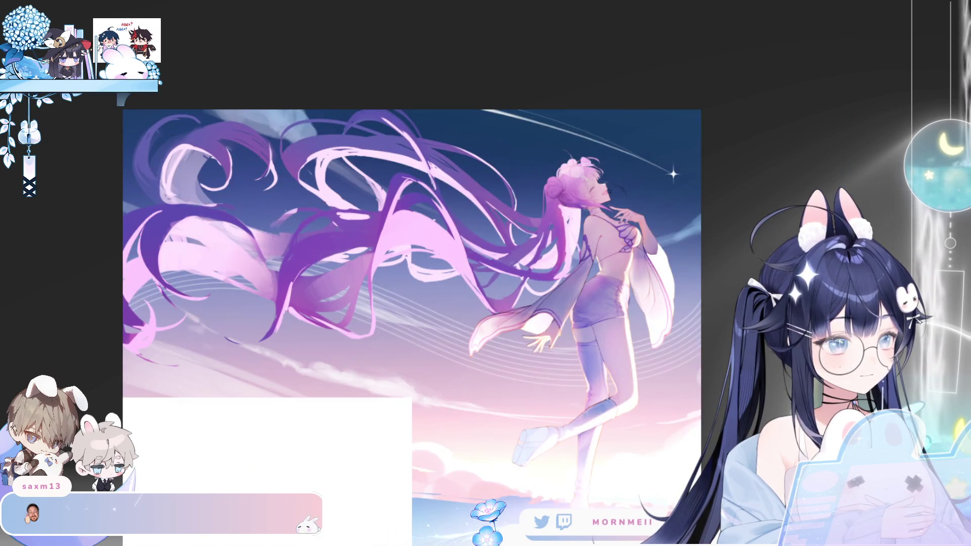
key("shift+plus")
key("shift+plus")
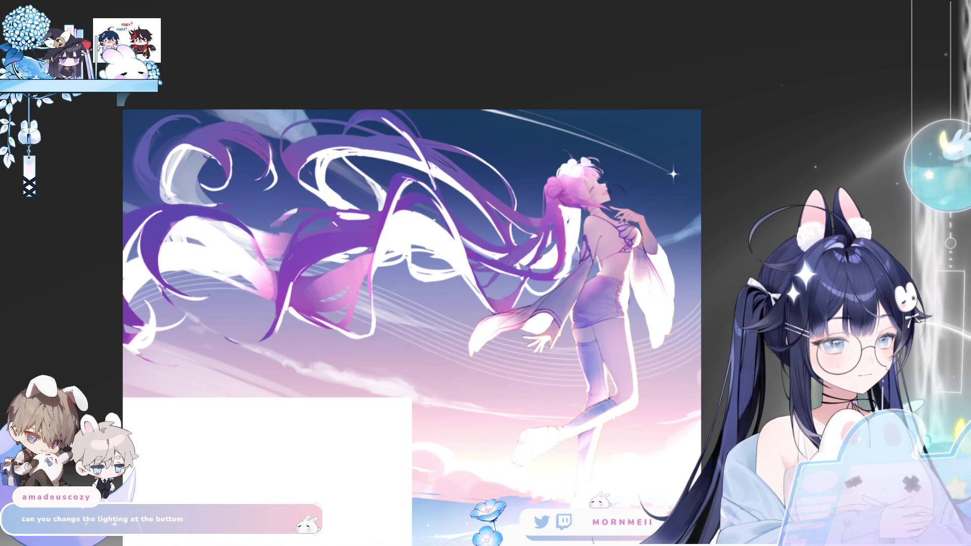
key("shift+plus")
key("shift+plus")
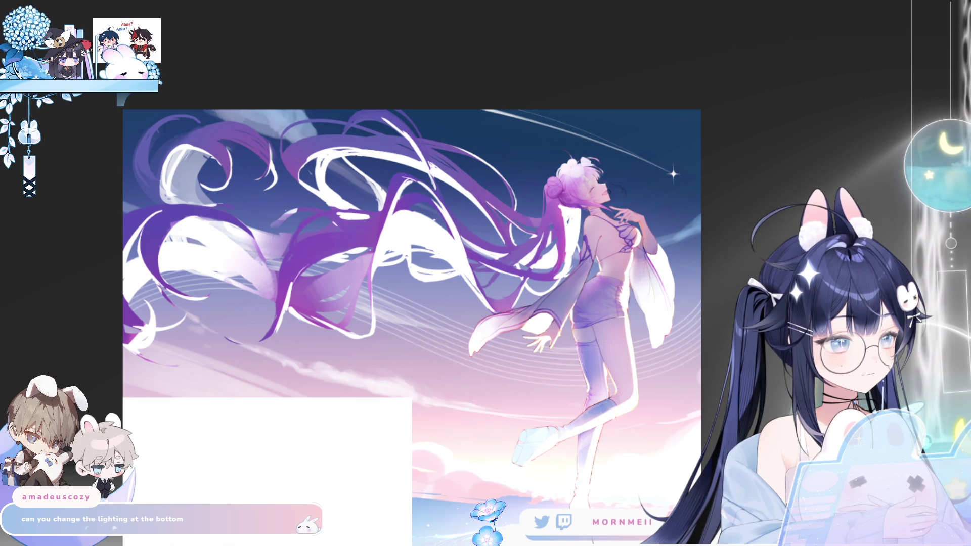
key("shift+plus")
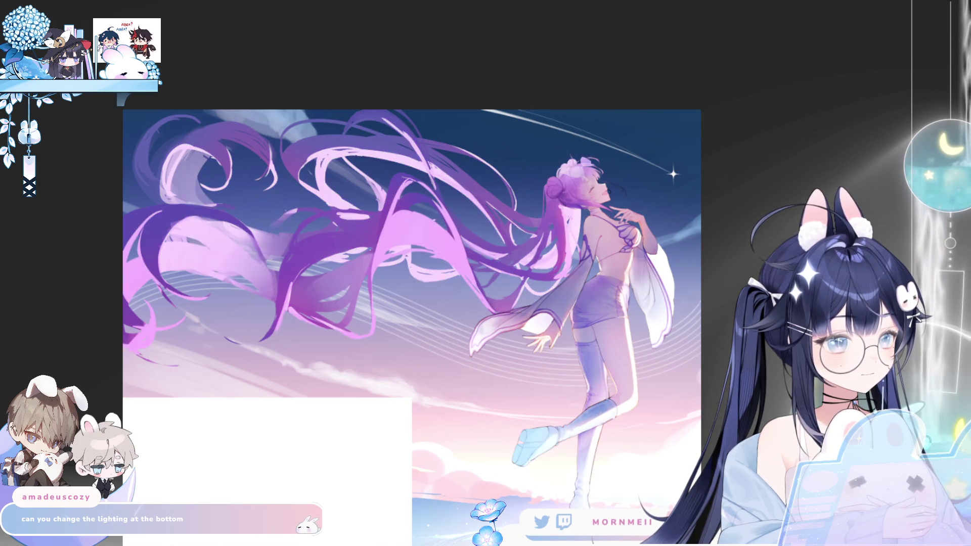
key("shift+plus")
key("shift+plus")
key("shift+plus")
key("shift+plus")
key("shift+plus")
key("shift+plus")
key("shift+plus")
key("h")
key("h")
key("shift+plus")
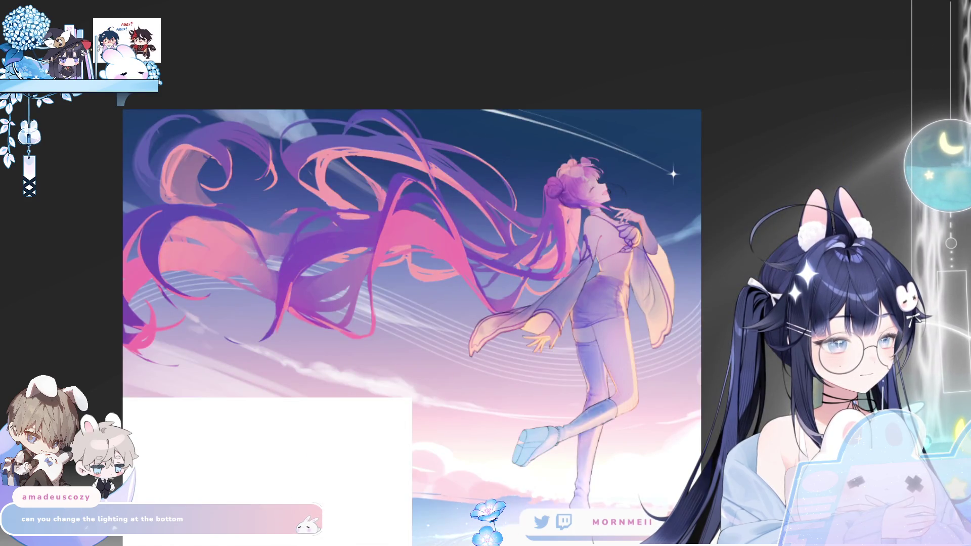
key("shift+plus")
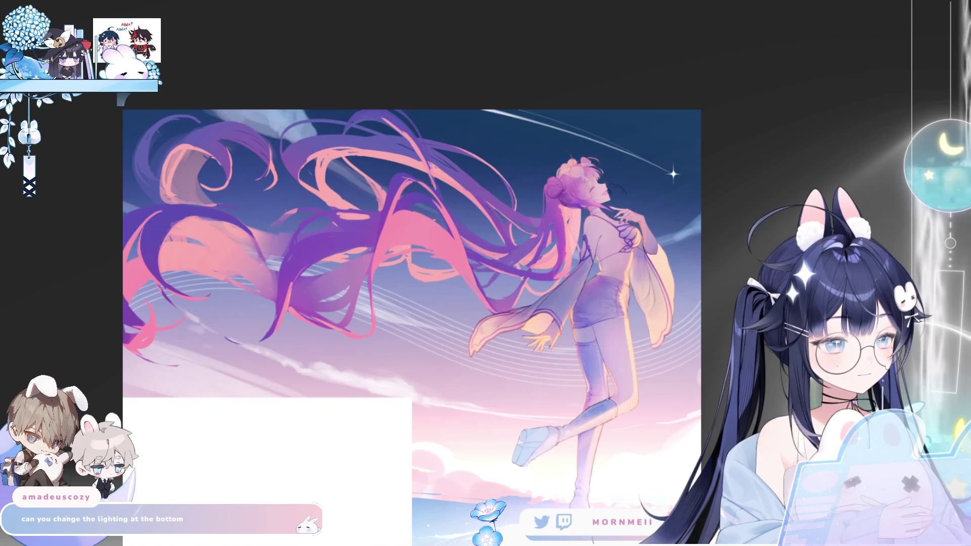
scroll(568, 136, "down", 1)
scroll(568, 136, "down", 3)
key("h")
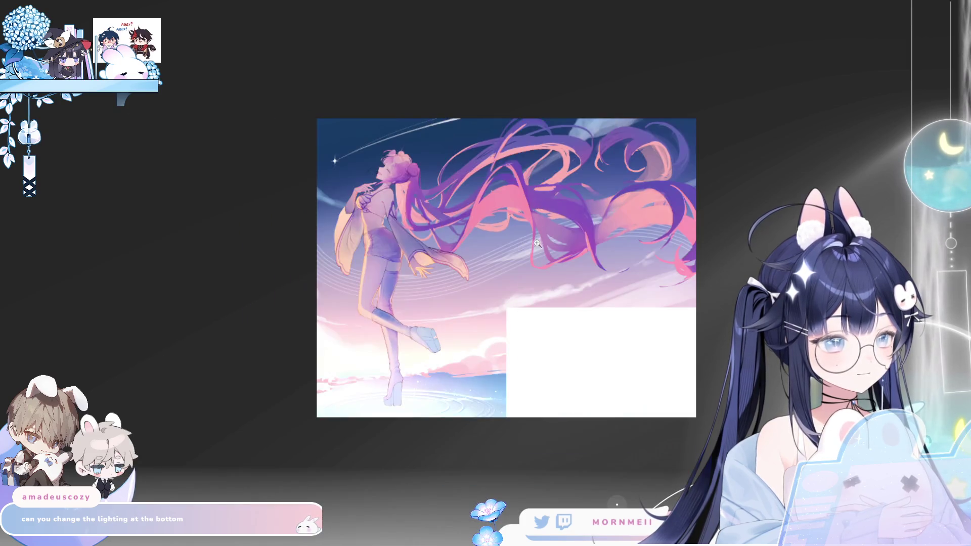
key("h")
scroll(567, 263, "up", 5)
scroll(594, 245, "down", 2)
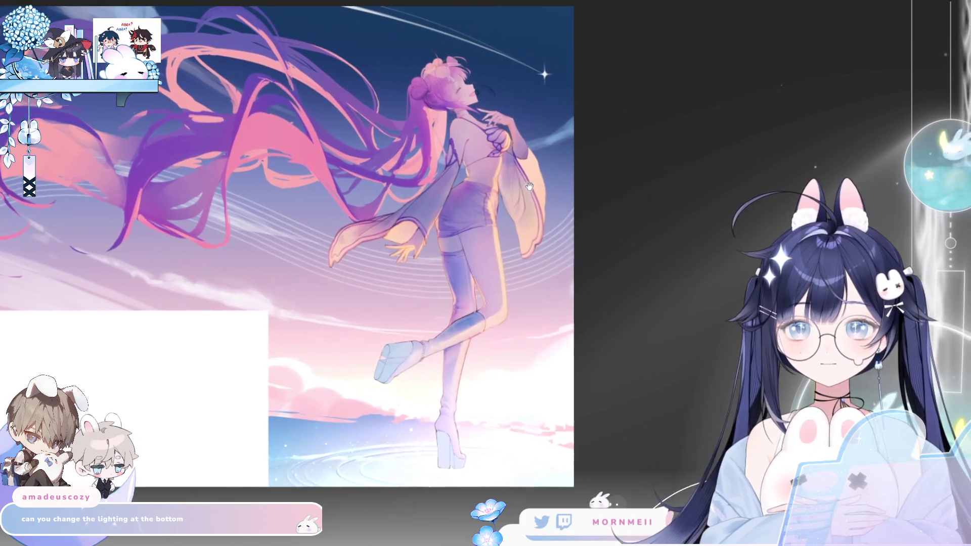
scroll(668, 235, "up", 2)
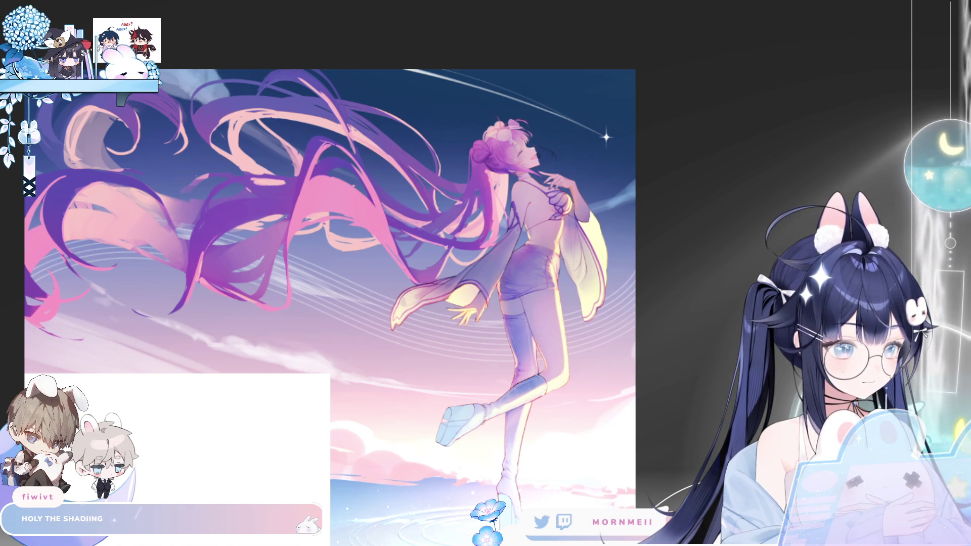
scroll(375, 195, "down", 3)
scroll(303, 175, "up", 2)
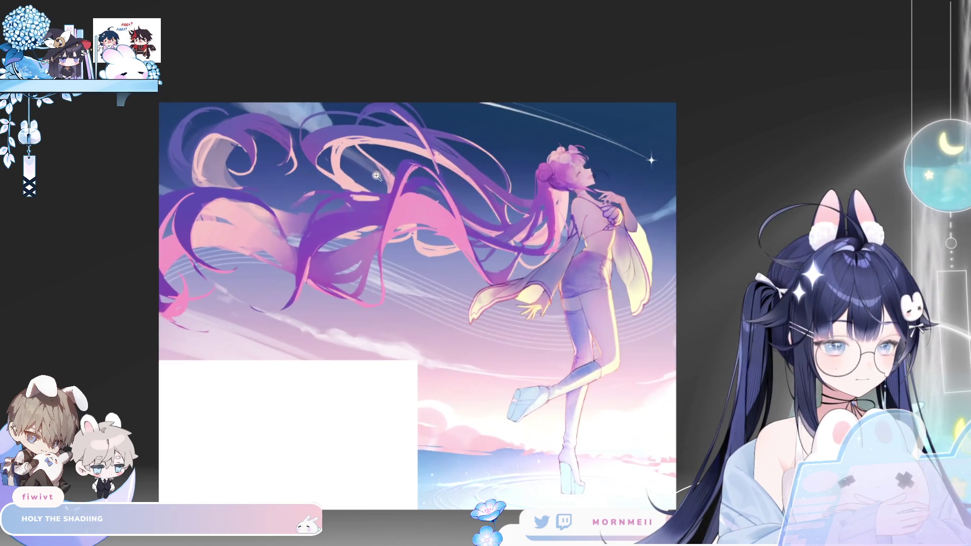
scroll(572, 248, "up", 1)
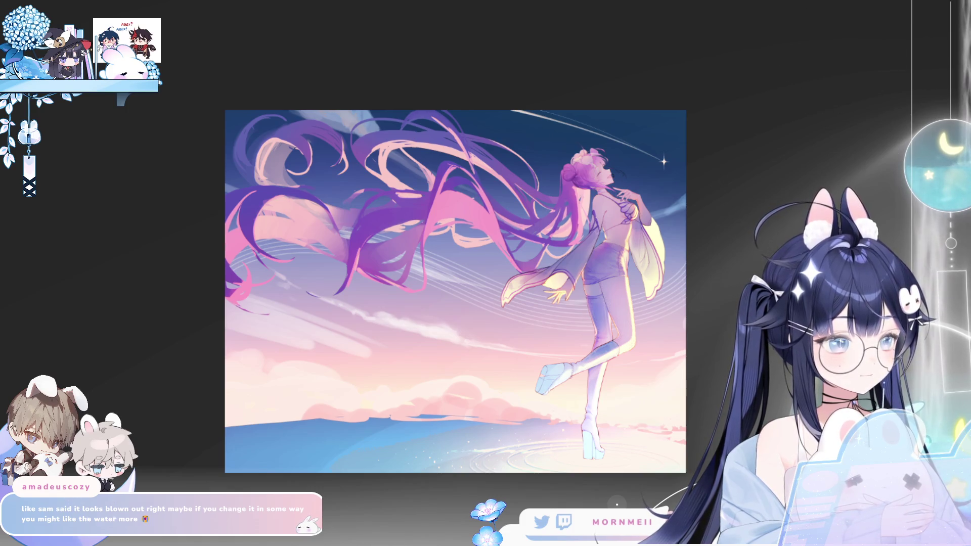
- Zoom in so the water beneath the girl's feet fills the screen
key("ctrl+plus")
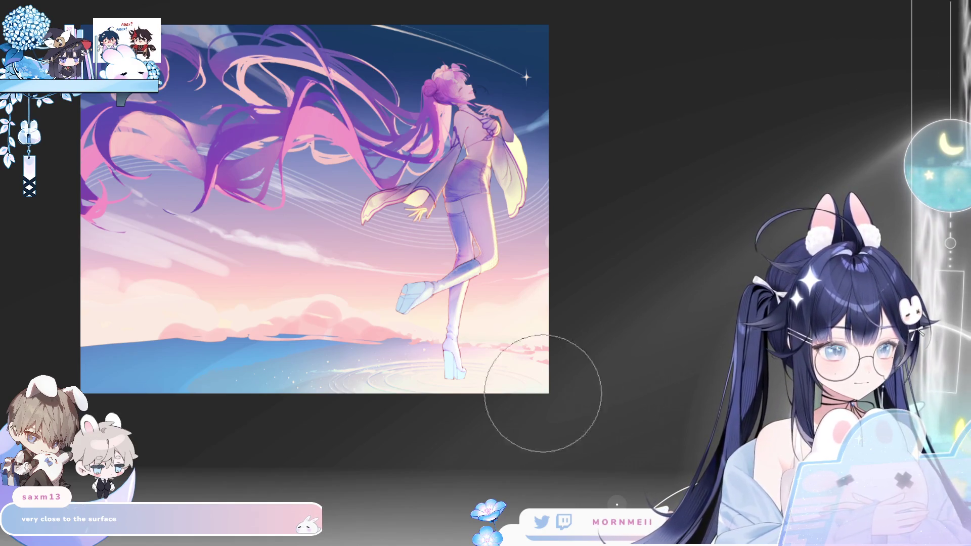
- Switch back and forth between the deeper pink and paler pink hair strands to compare them
scroll(336, 321, "up", 1)
scroll(570, 397, "up", 1)
scroll(473, 209, "down", 1)
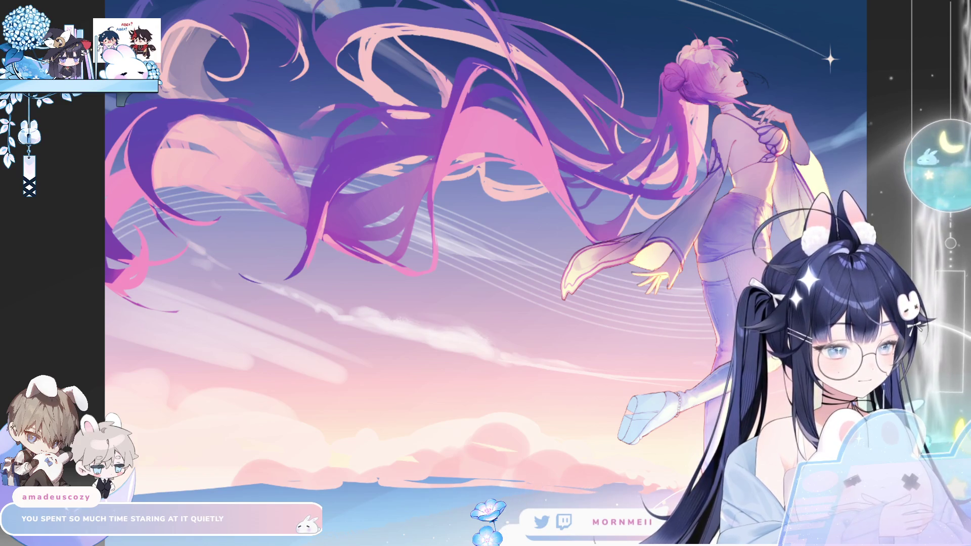
key("h")
key("h")
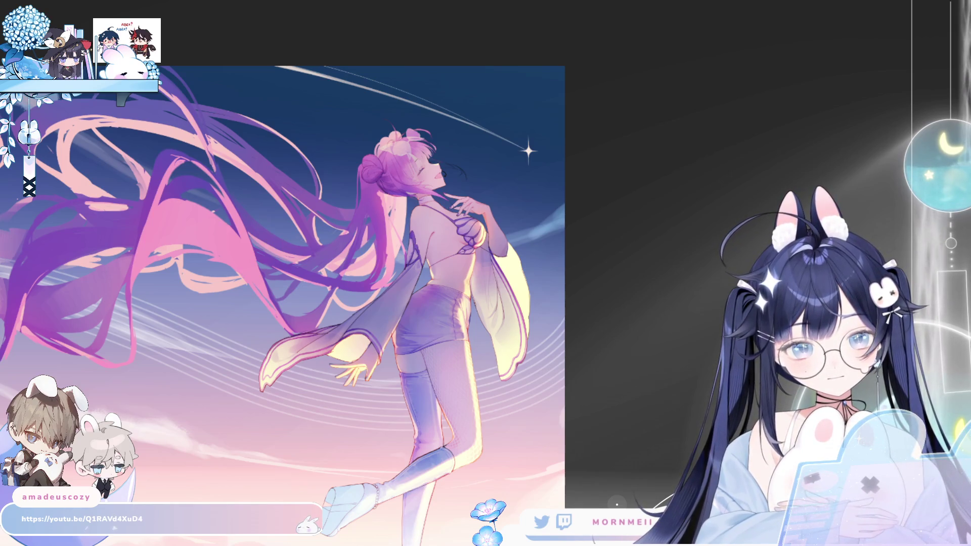
key("ctrl+z")
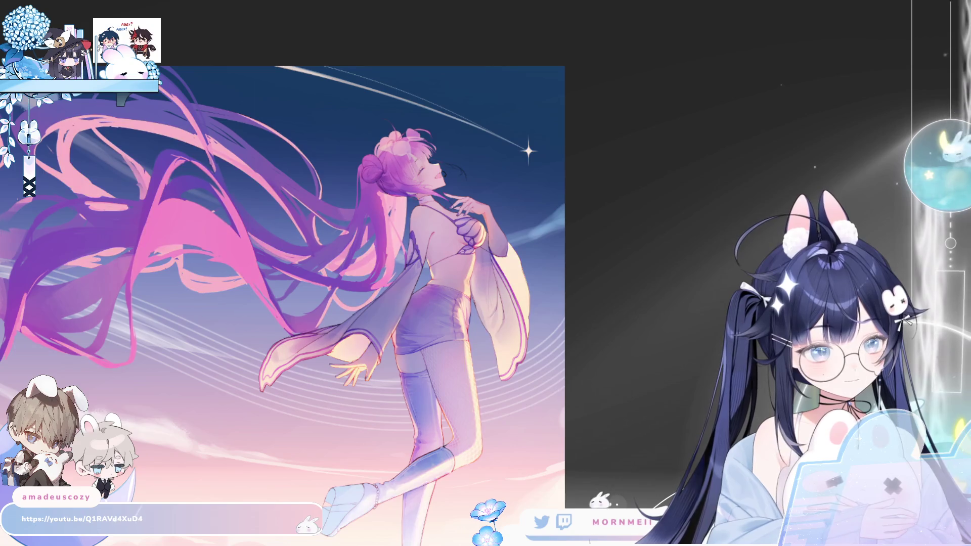
key("ctrl+y")
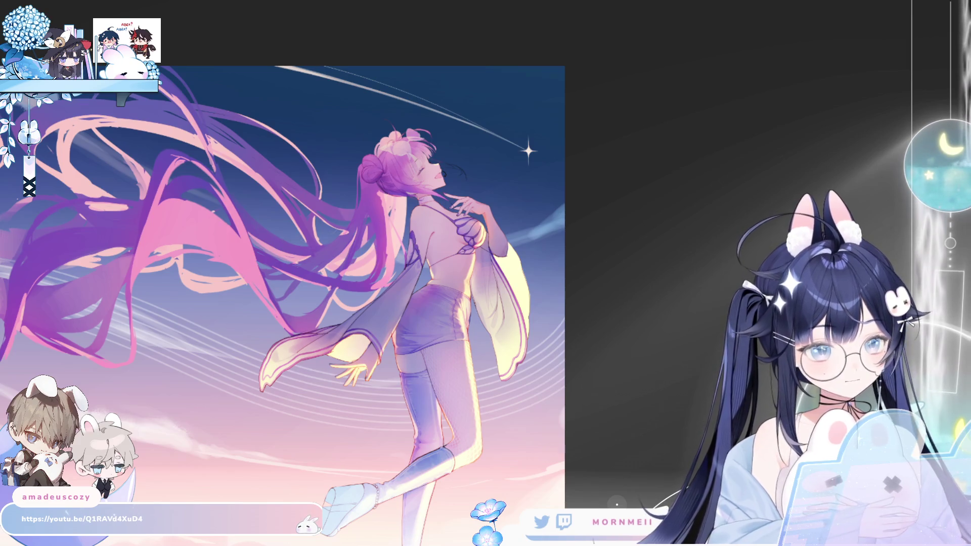
key("ctrl+z")
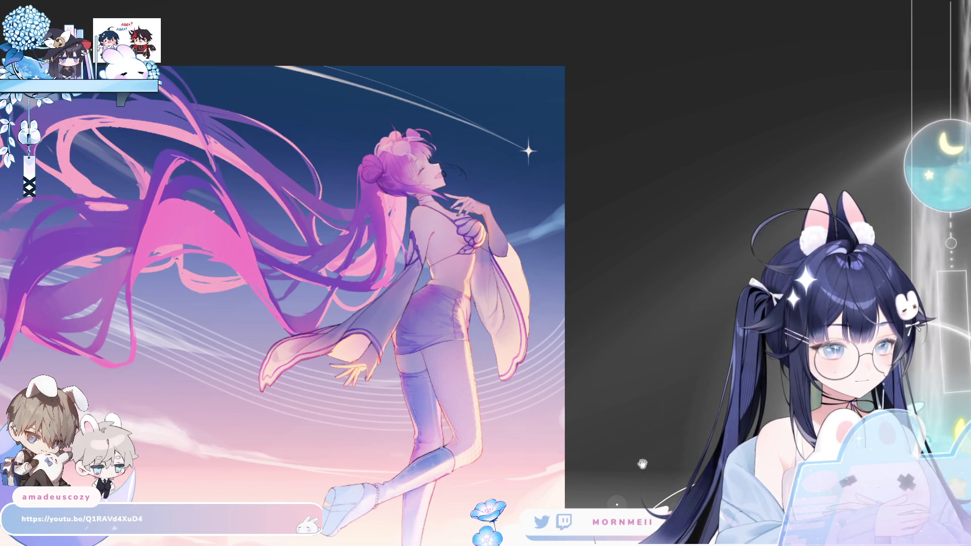
scroll(666, 348, "down", 3)
key("ctrl+y")
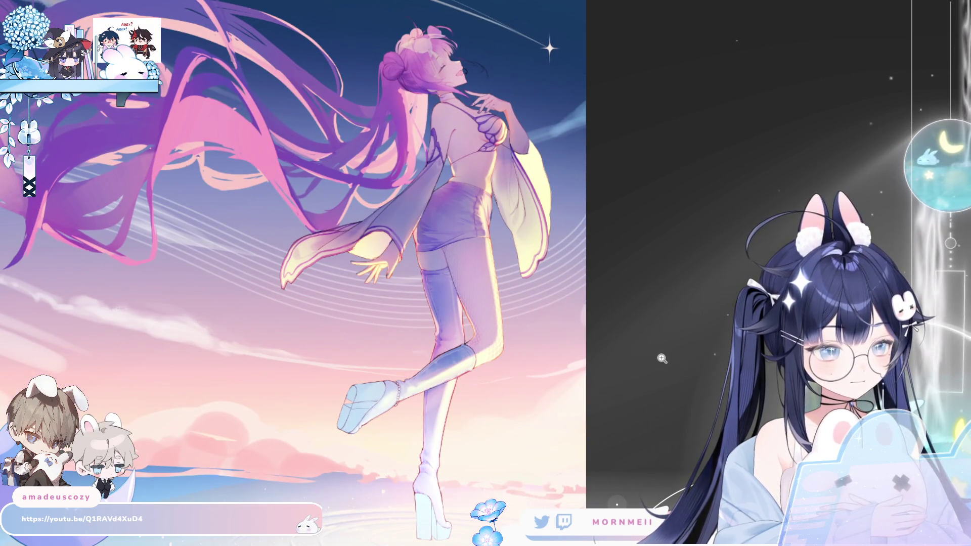
- Mirror the artwork, then fit the whole illustration in the window
key("m")
key("m")
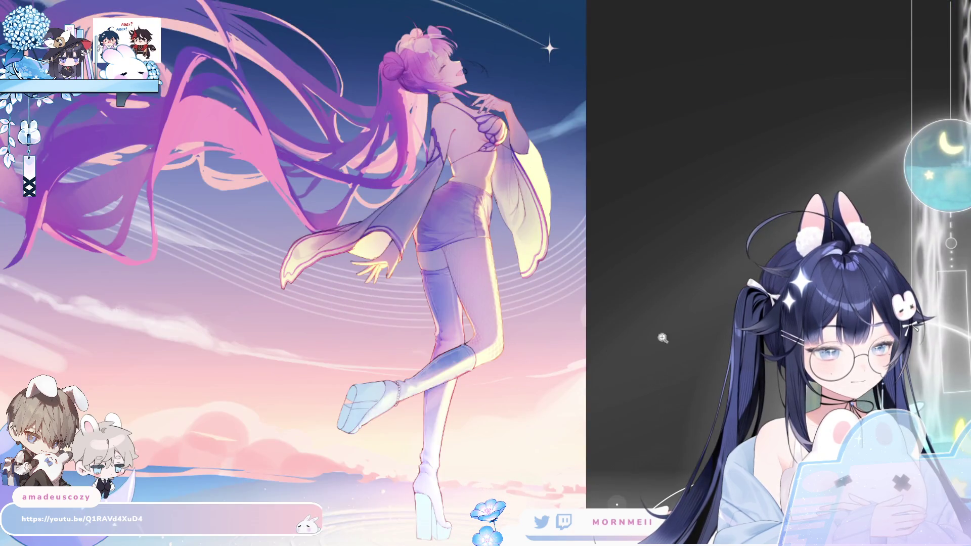
key("ctrl+0")
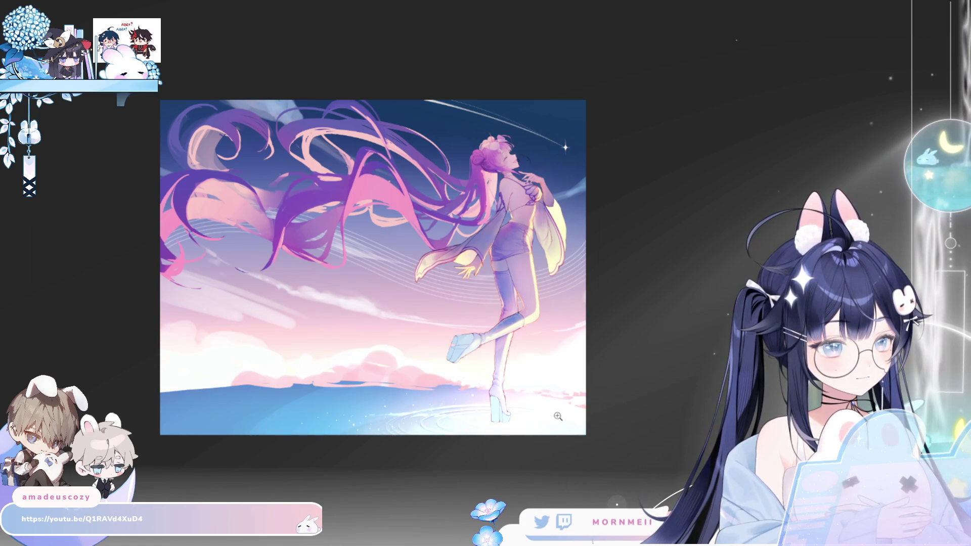
left_click(581, 403)
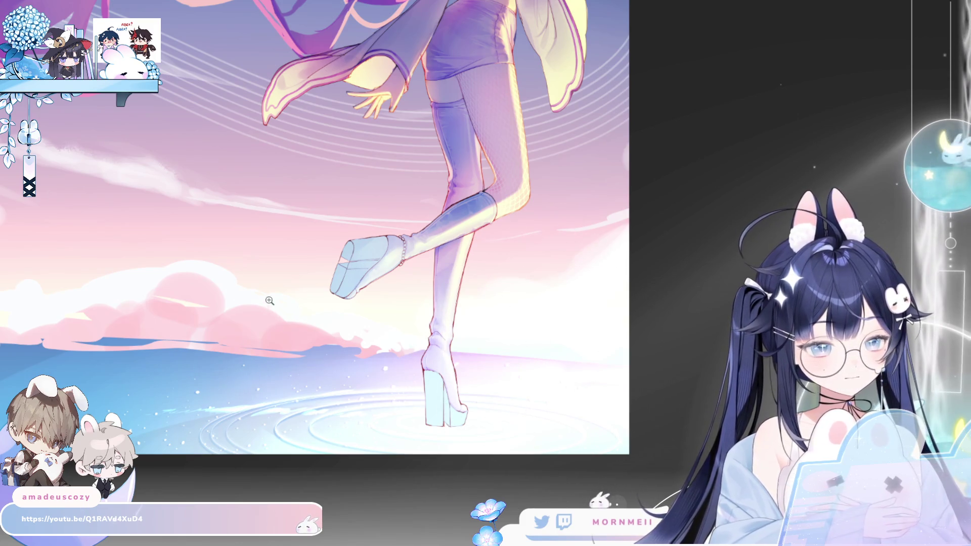
left_click(602, 350)
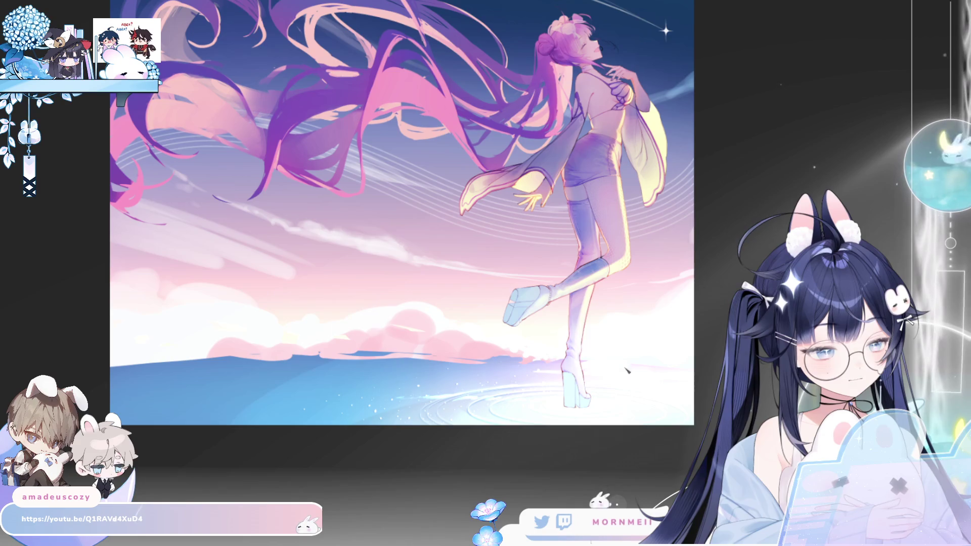
- Mirror the view and paint thin white highlight strokes along the sea horizon
key("h")
key("h")
key("h")
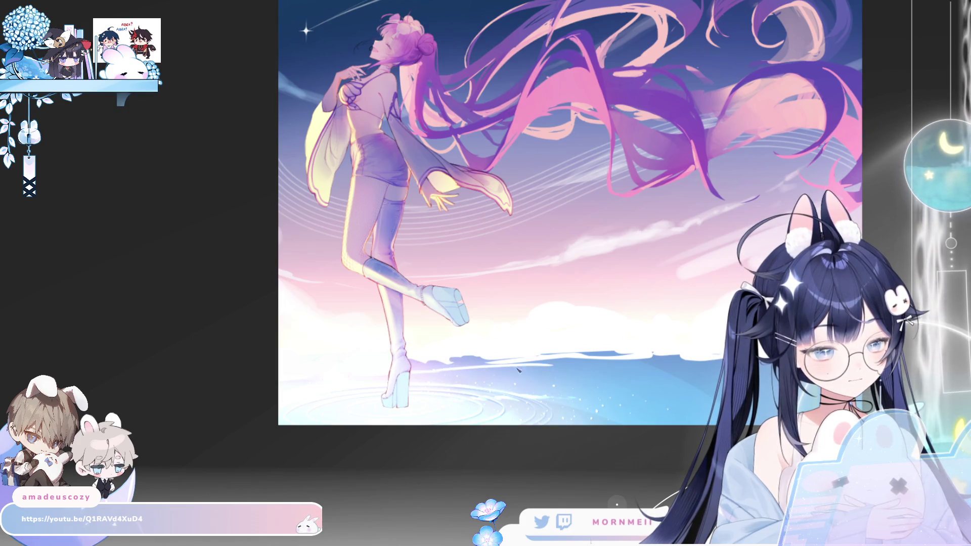
mouse_move(426, 375)
left_mouse_down()
mouse_move(499, 371)
mouse_move(440, 372)
left_mouse_up()
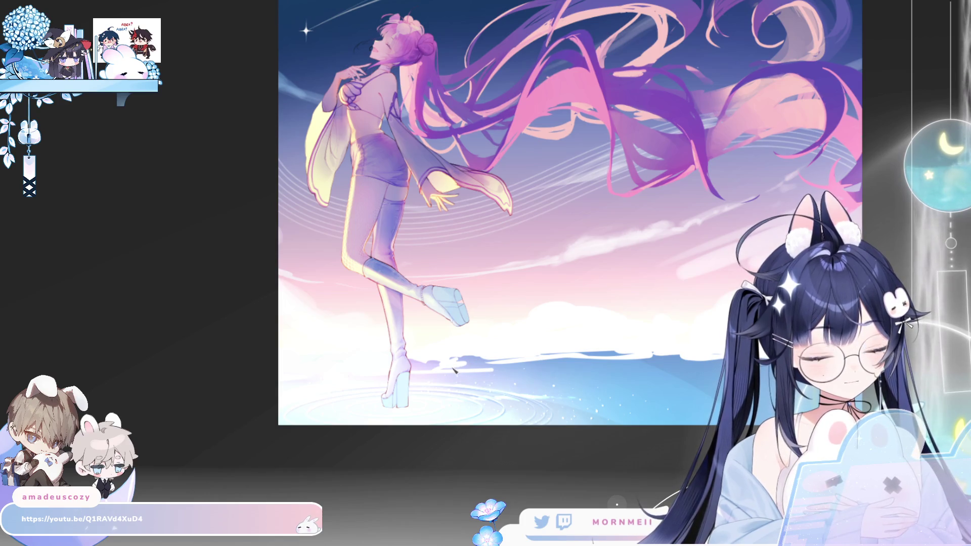
mouse_move(425, 373)
left_mouse_down()
mouse_move(468, 362)
mouse_move(465, 370)
left_mouse_up()
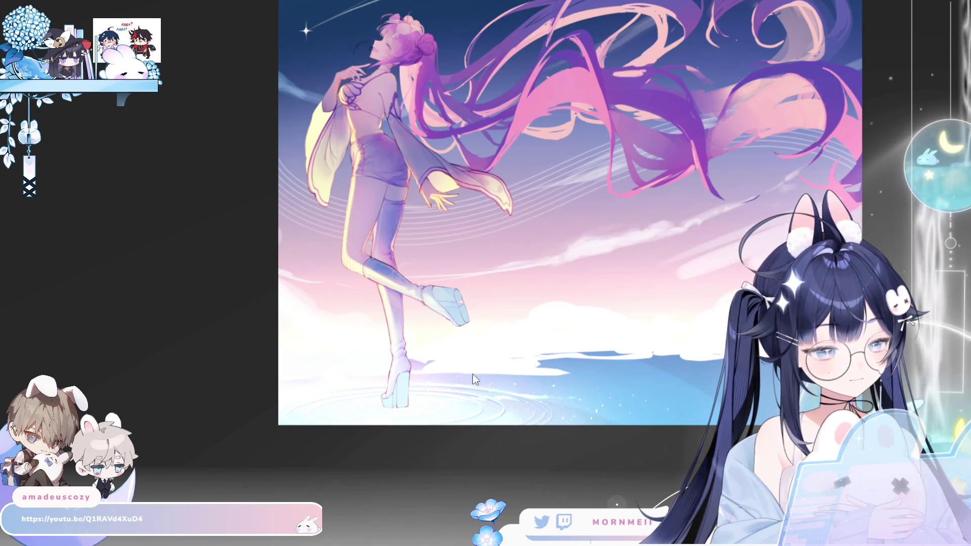
mouse_move(548, 375)
left_mouse_down()
mouse_move(504, 381)
mouse_move(633, 354)
mouse_move(678, 357)
left_mouse_up()
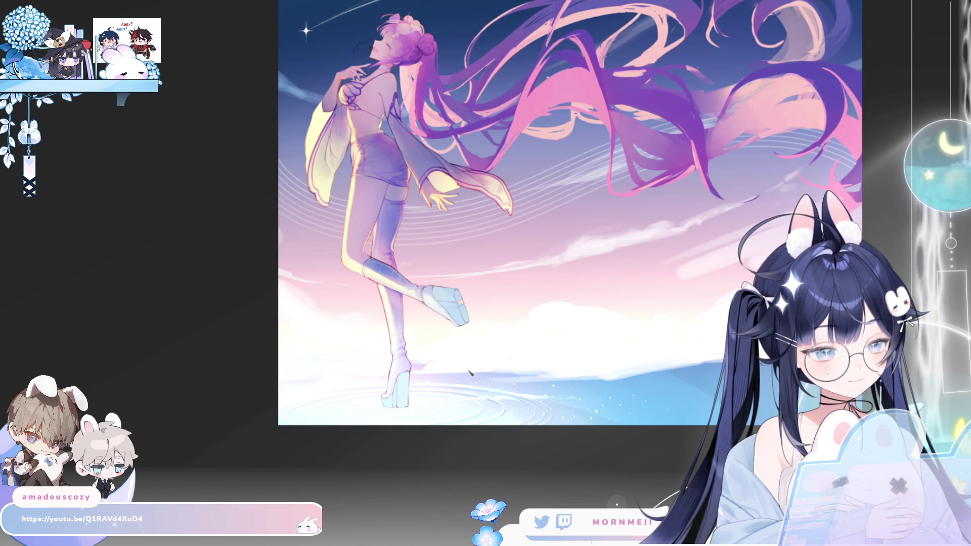
- Mirror the view back and forth repeatedly to check the composition
key("h")
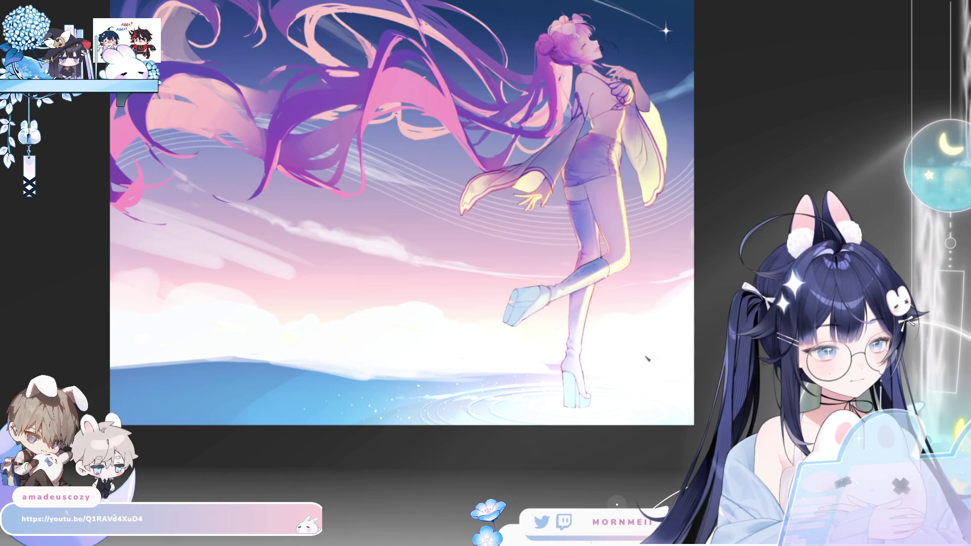
key("m")
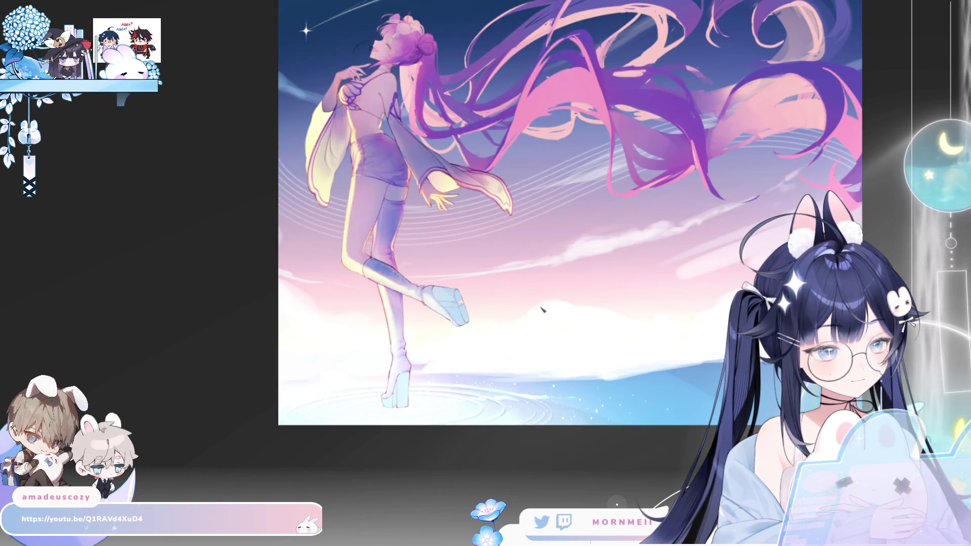
key("m")
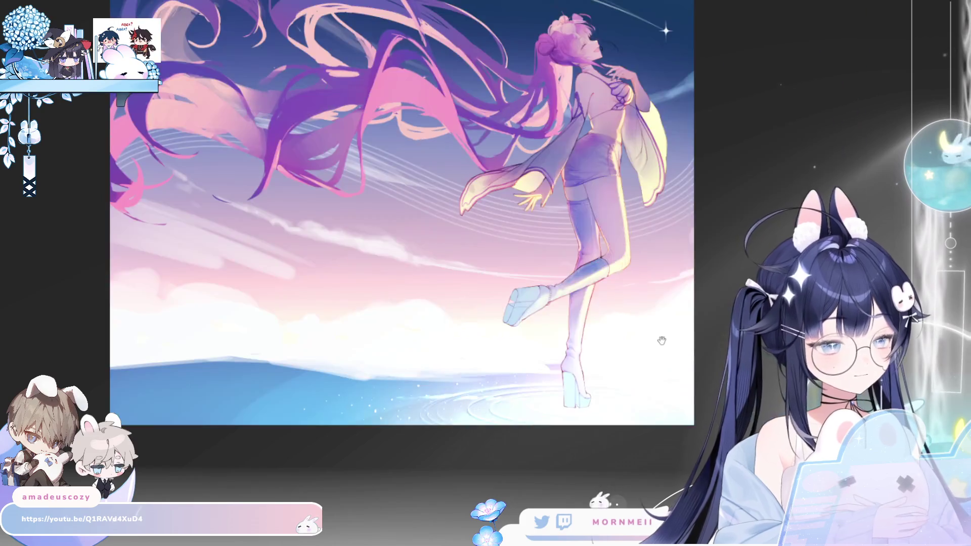
left_click_drag(661, 341, 678, 378)
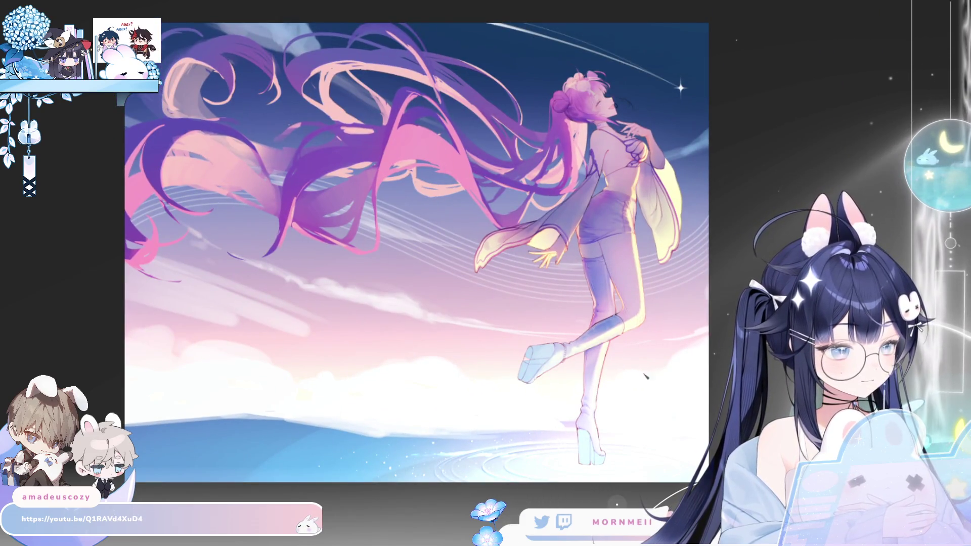
key("m")
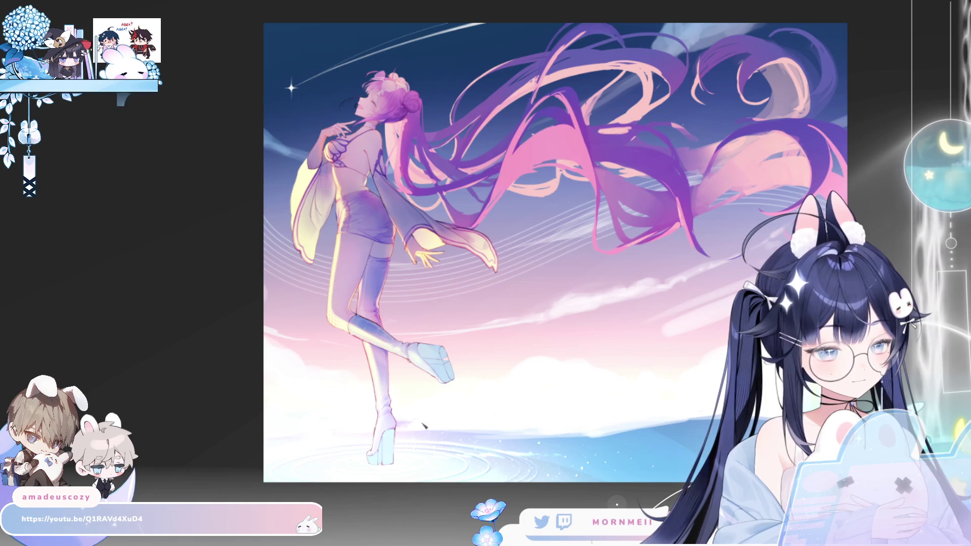
key("m")
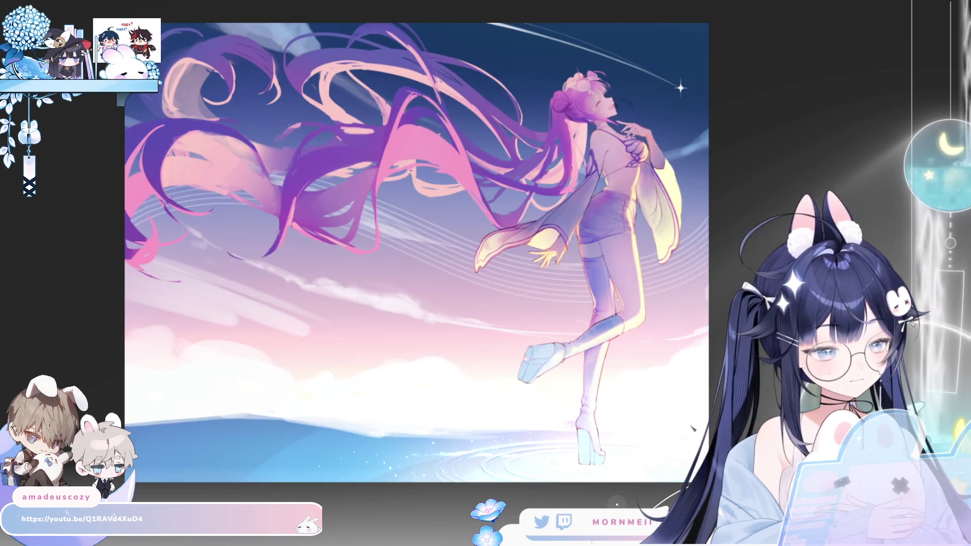
key("m")
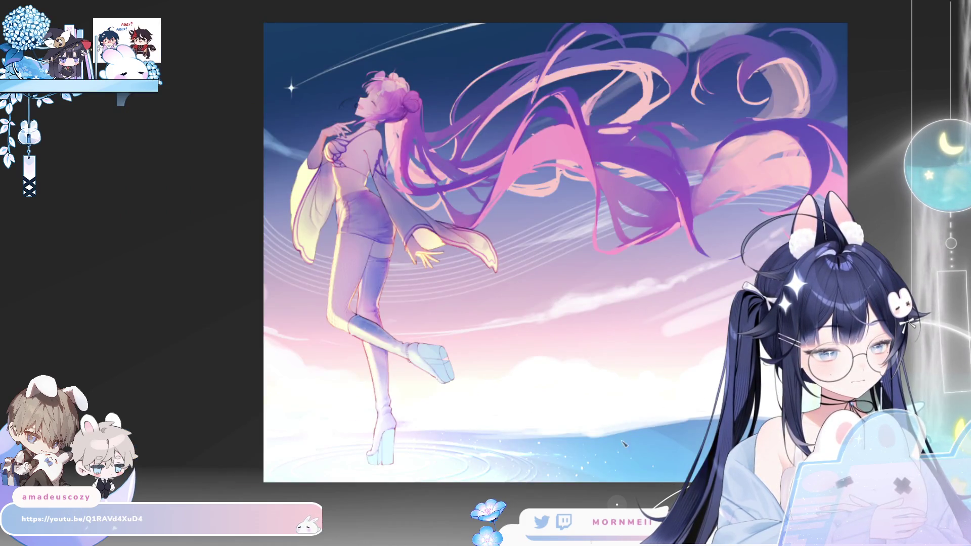
left_click_drag(691, 431, 628, 373)
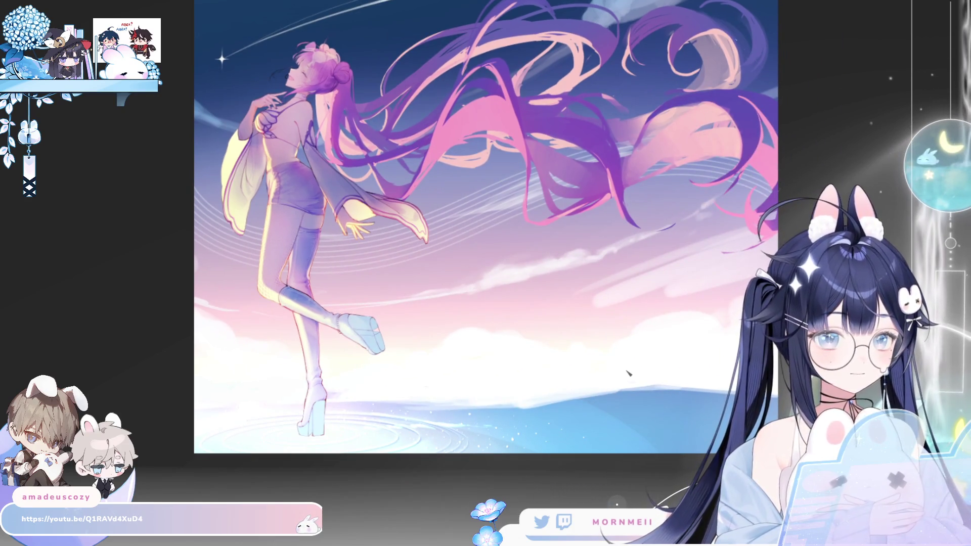
key("m")
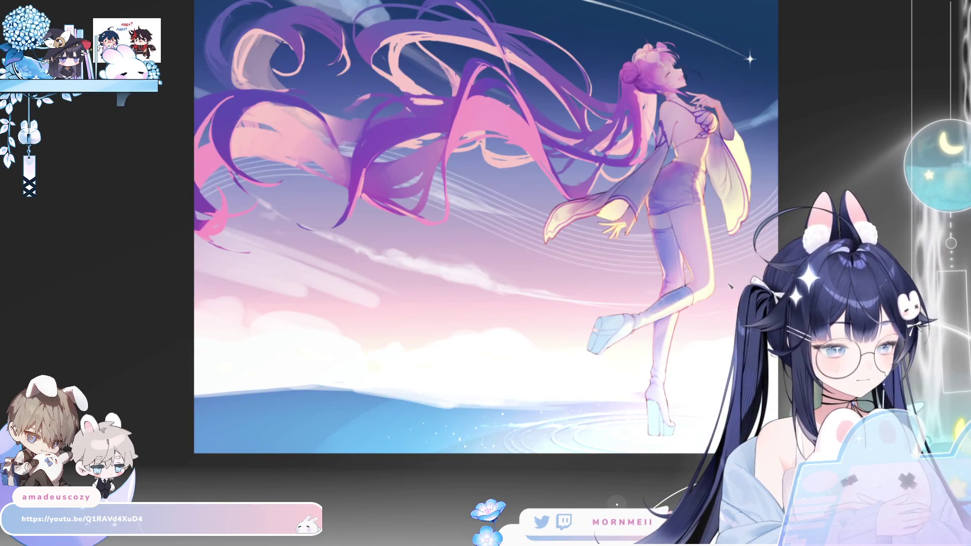
key("m")
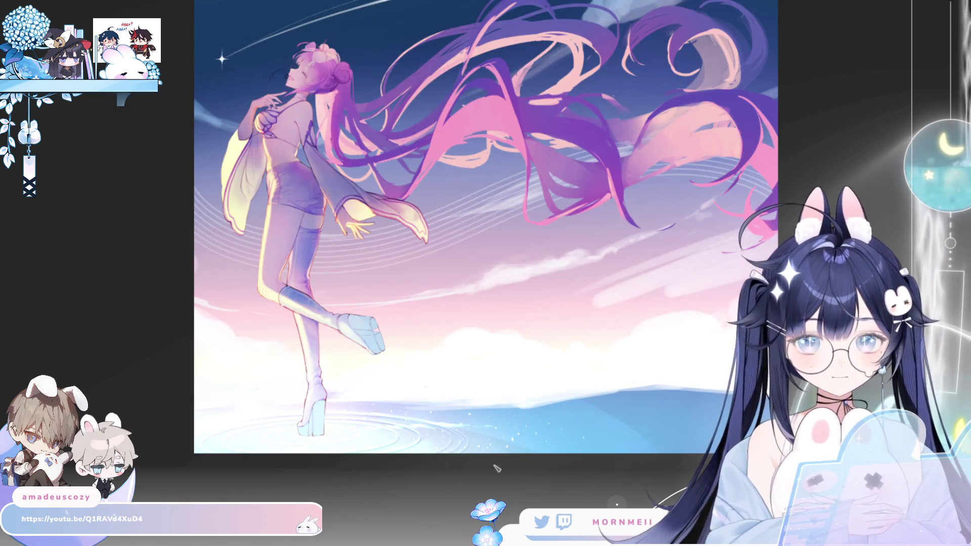
key("m")
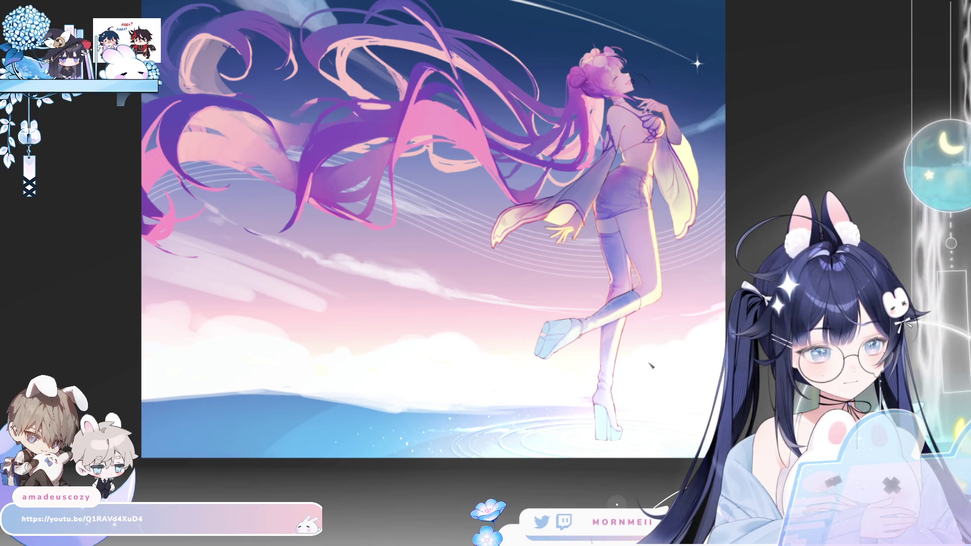
key("m")
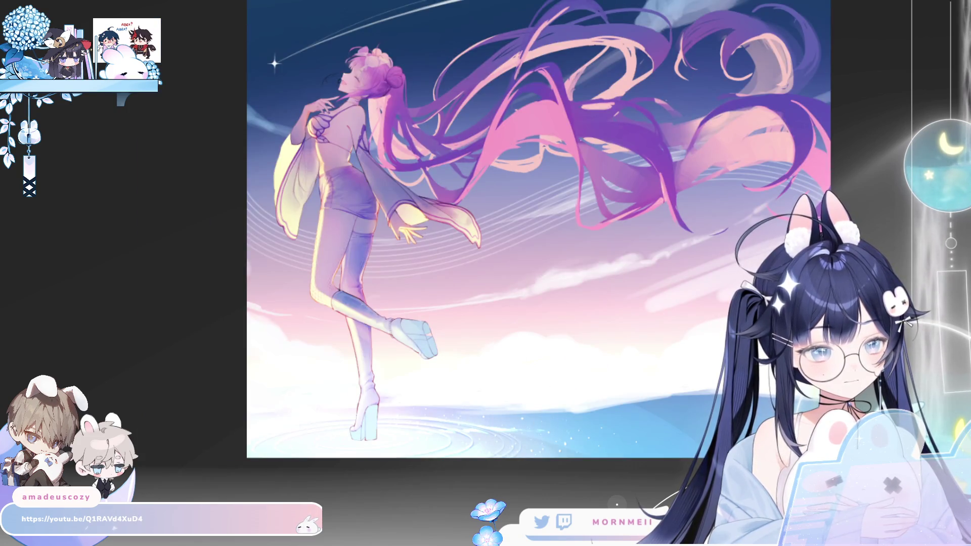
key("m")
key("m")
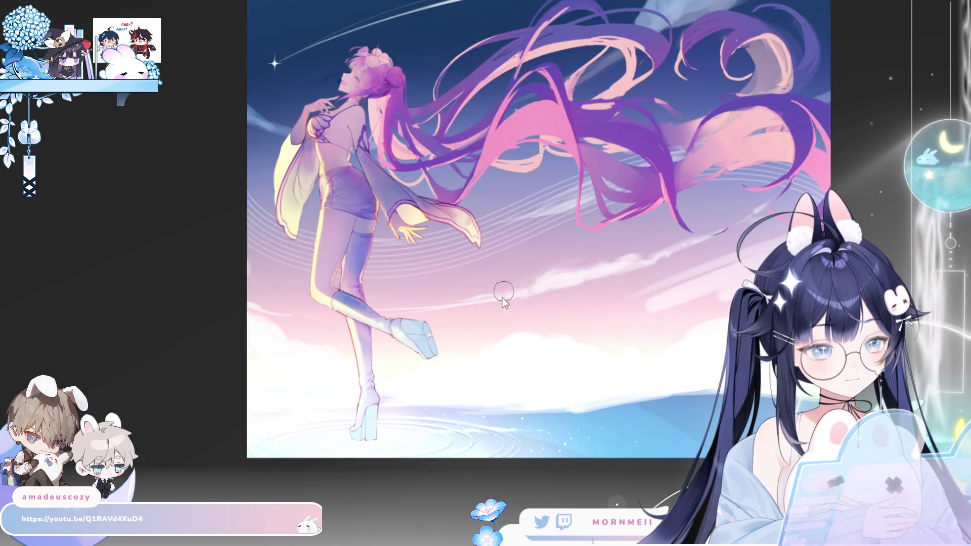
- Compare the scene with and without the cloud band, then block in white over the lower-right
key("ctrl+z")
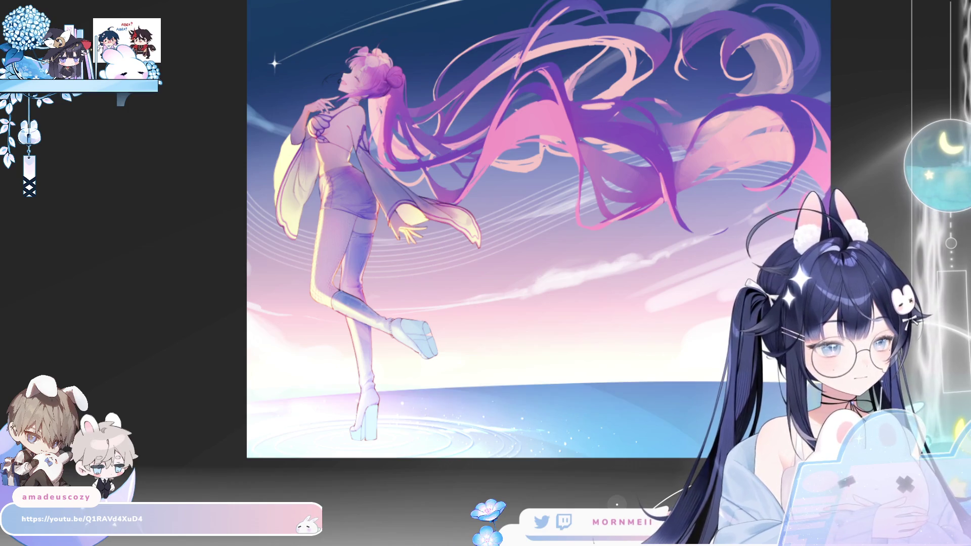
key("ctrl+y")
key("ctrl+z")
key("ctrl+y")
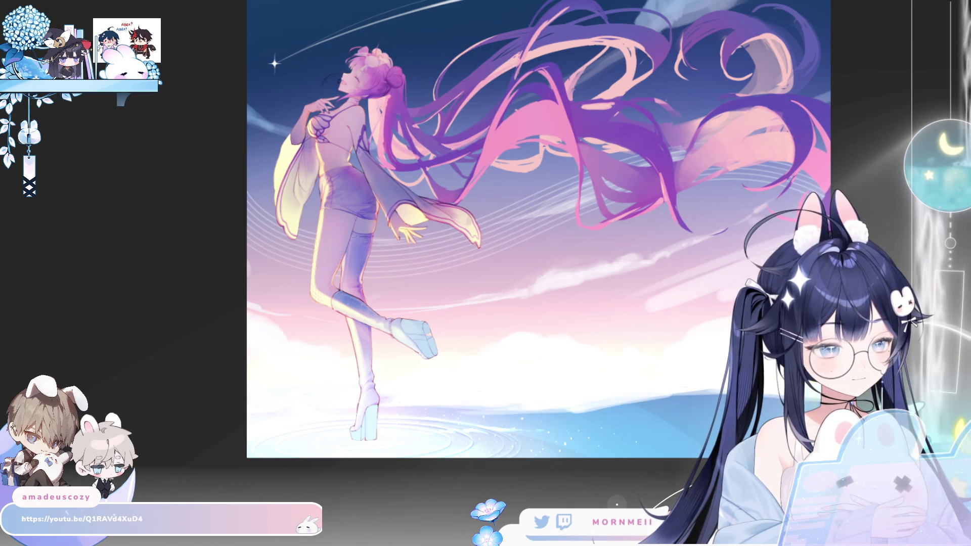
key("m")
key("m")
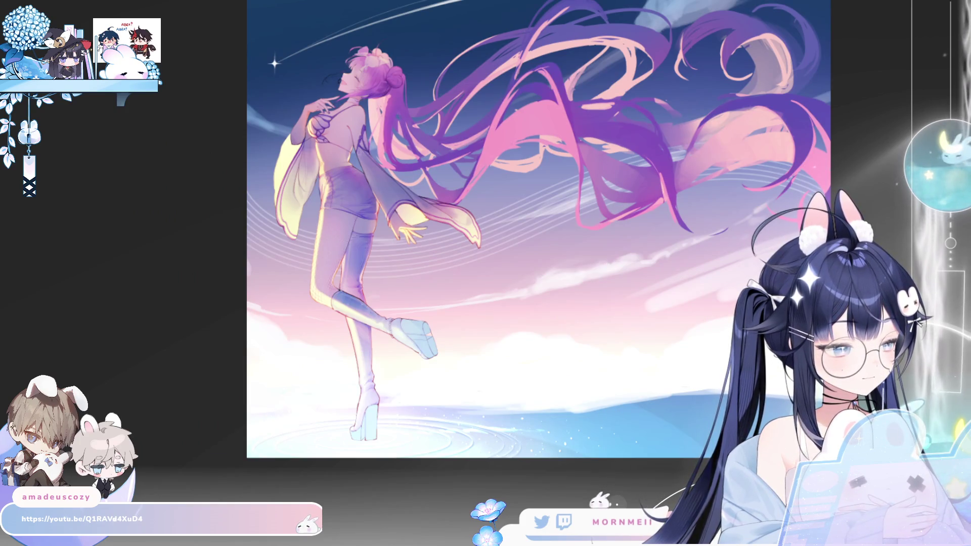
key("ctrl+z")
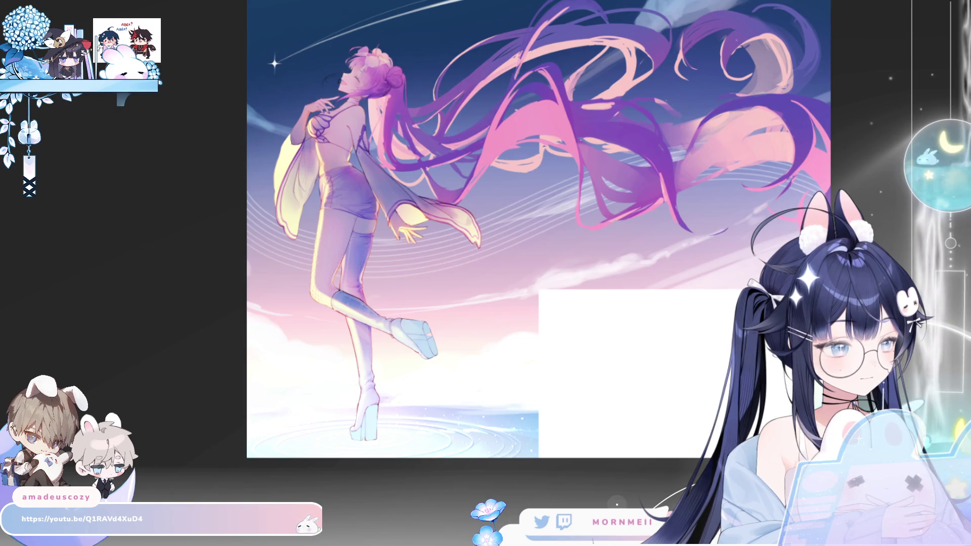
key("m")
key("m")
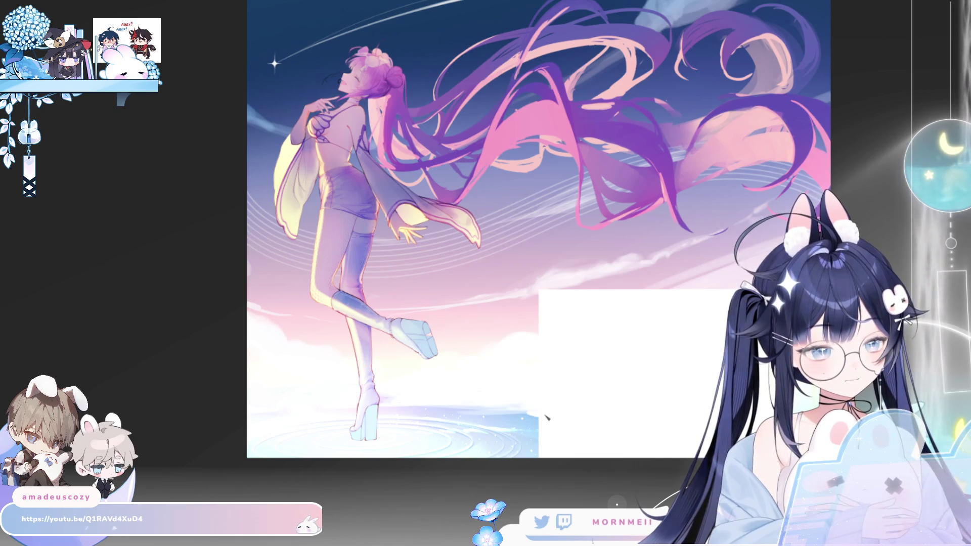
scroll(466, 366, "down", 5)
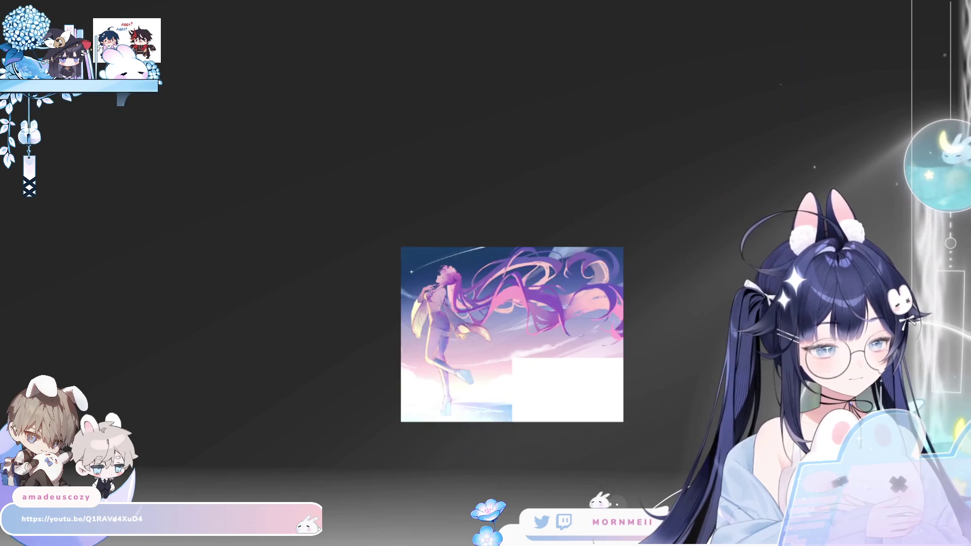
key("m")
key("m")
scroll(537, 391, "up", 5)
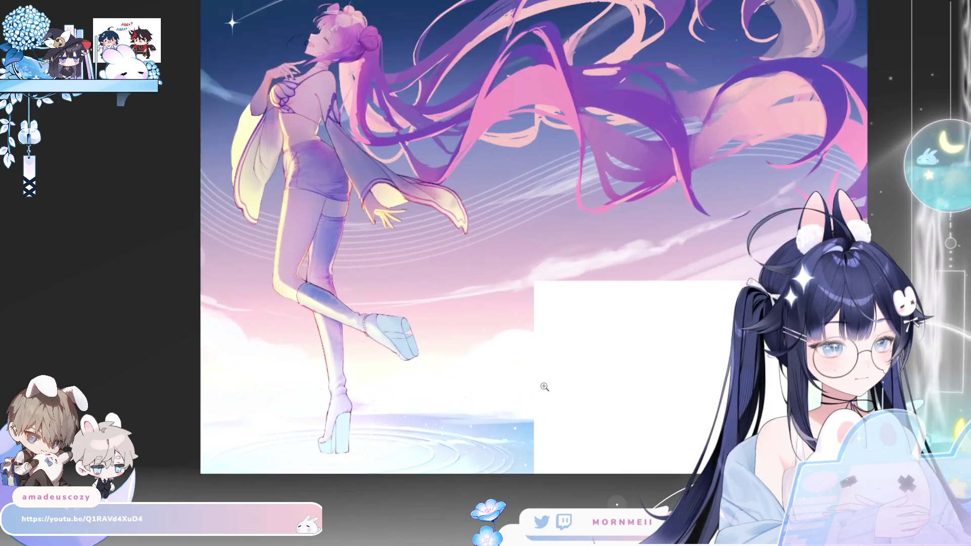
key("m")
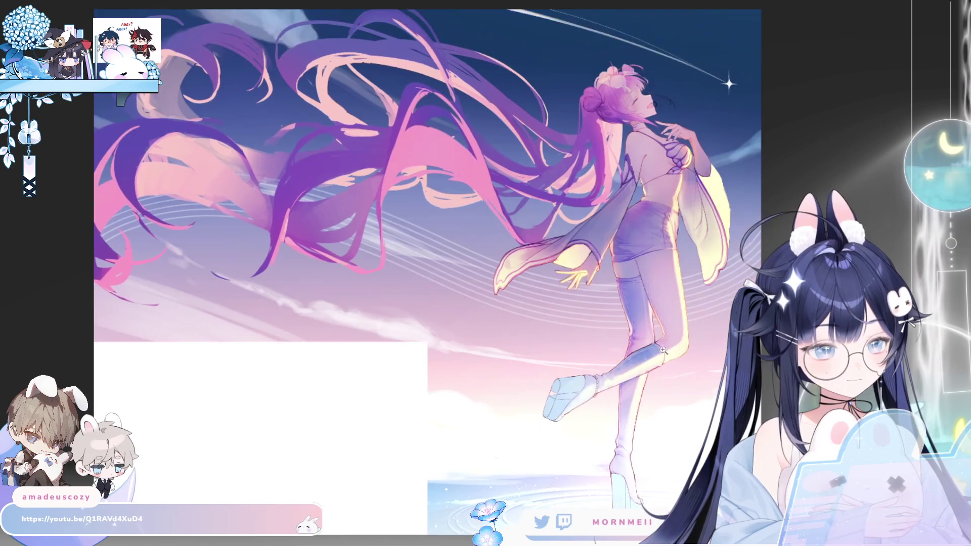
key("m")
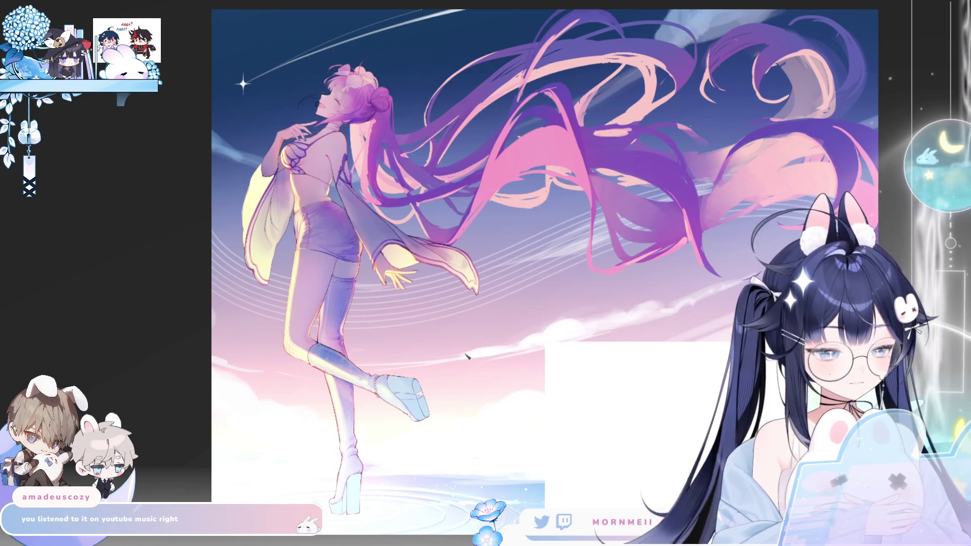
mouse_move(592, 333)
left_mouse_down()
mouse_move(521, 345)
mouse_move(433, 329)
left_mouse_up()
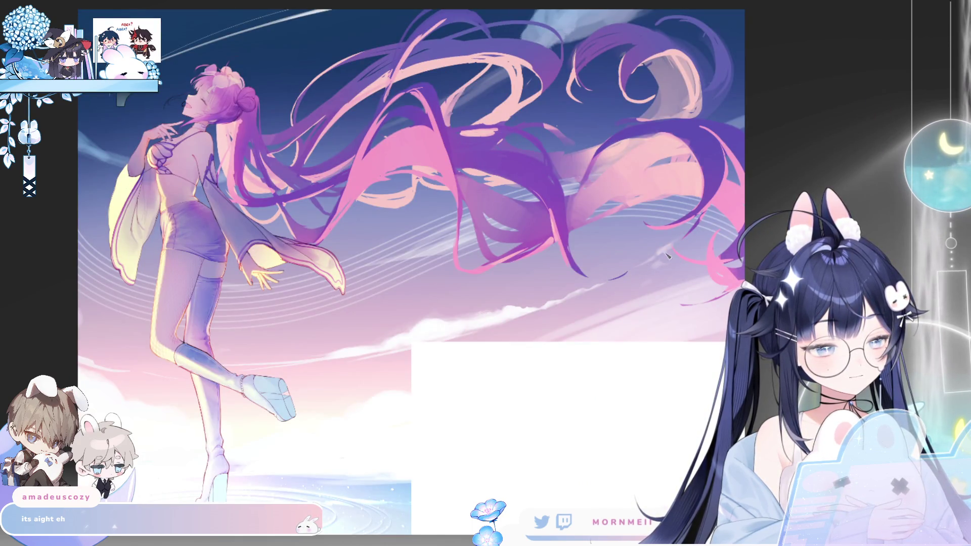
key("h")
key("h")
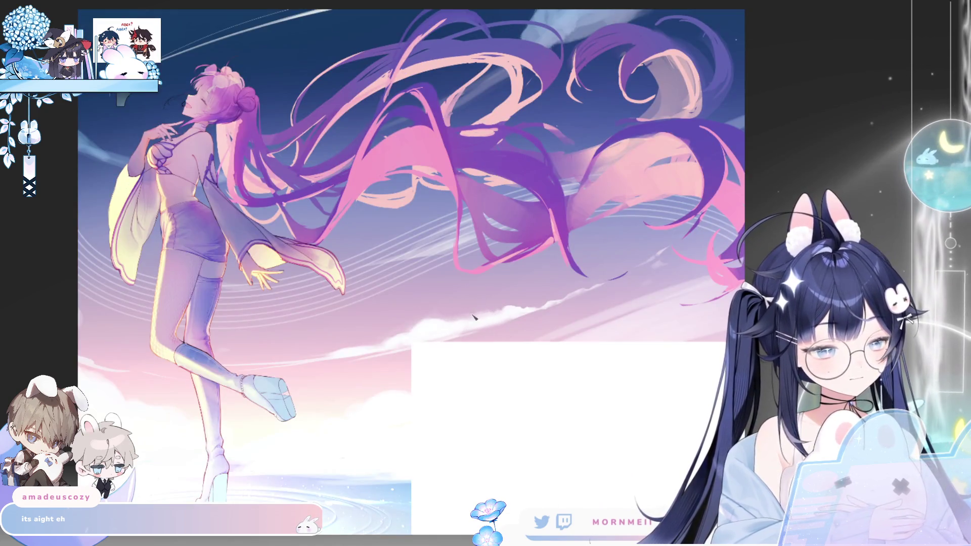
key("h")
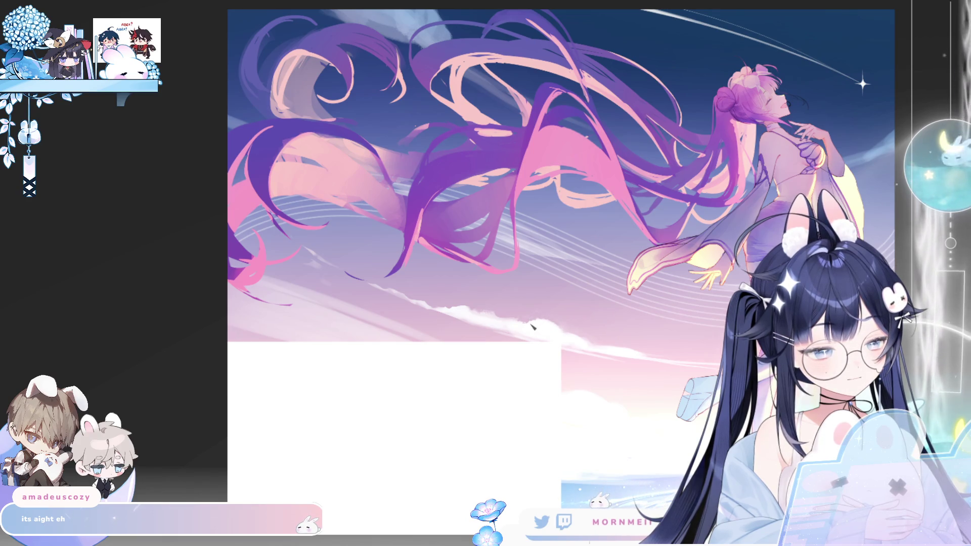
key("h")
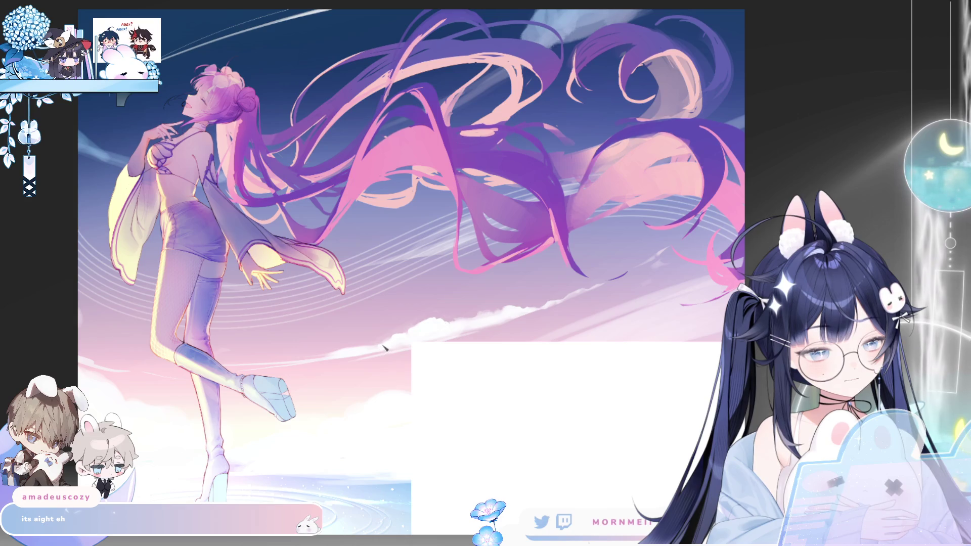
key("h")
key("h")
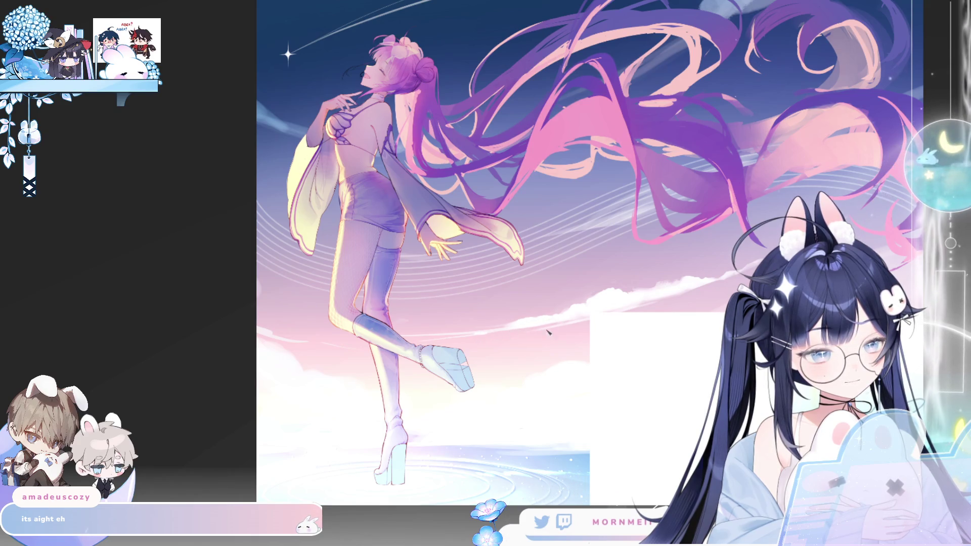
key("h")
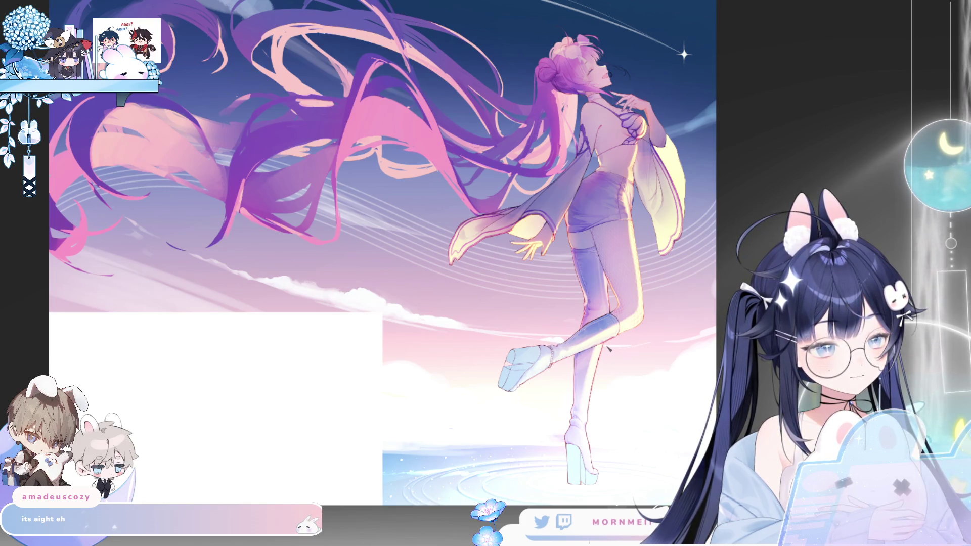
key("h")
key("h")
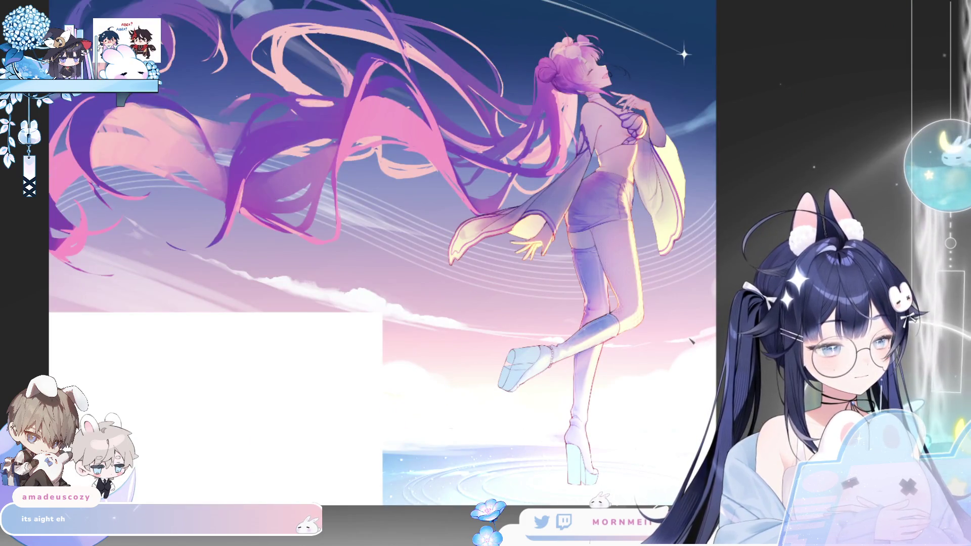
key("ctrl+z")
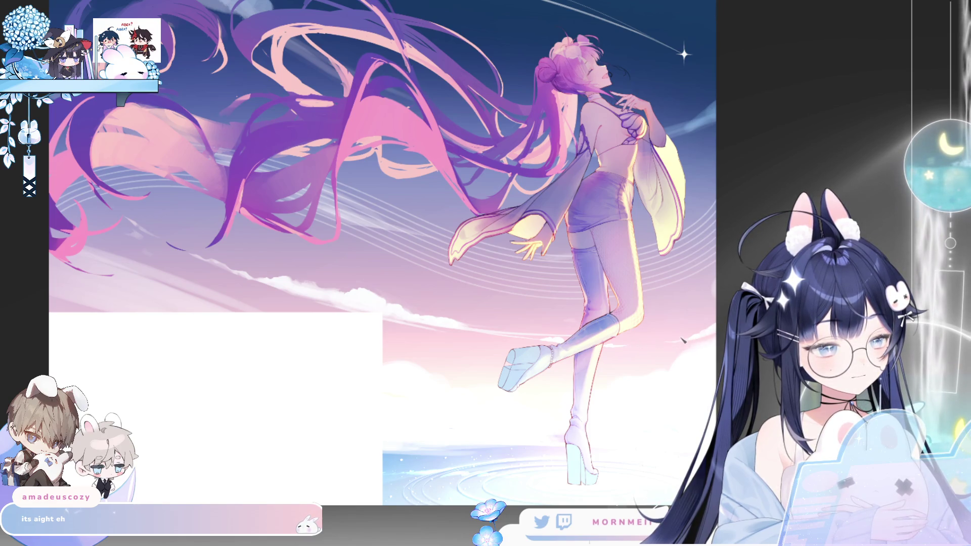
key("h")
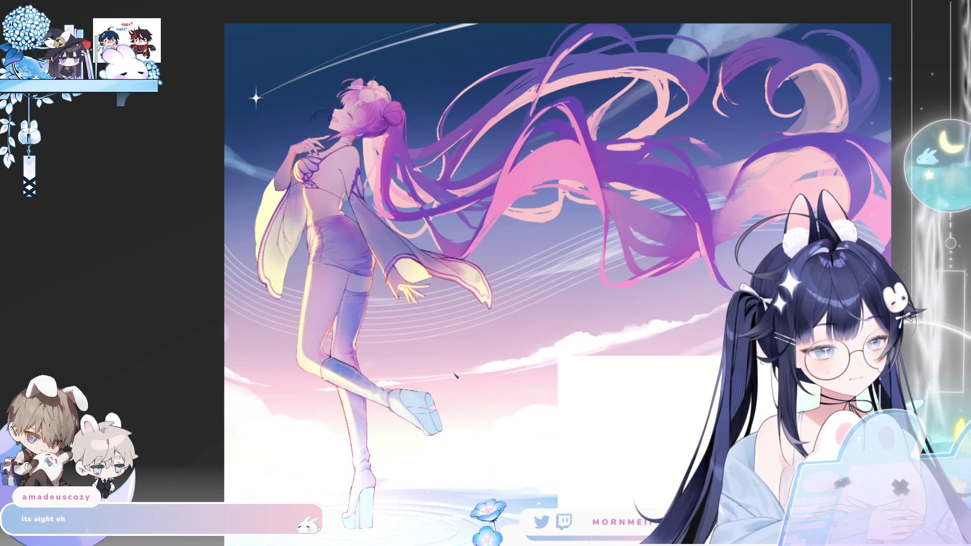
key("h")
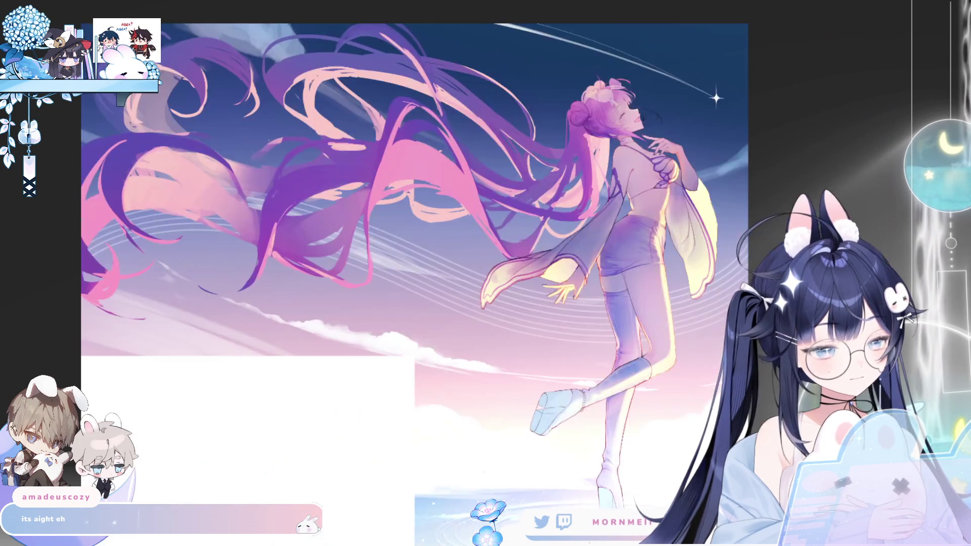
key("h")
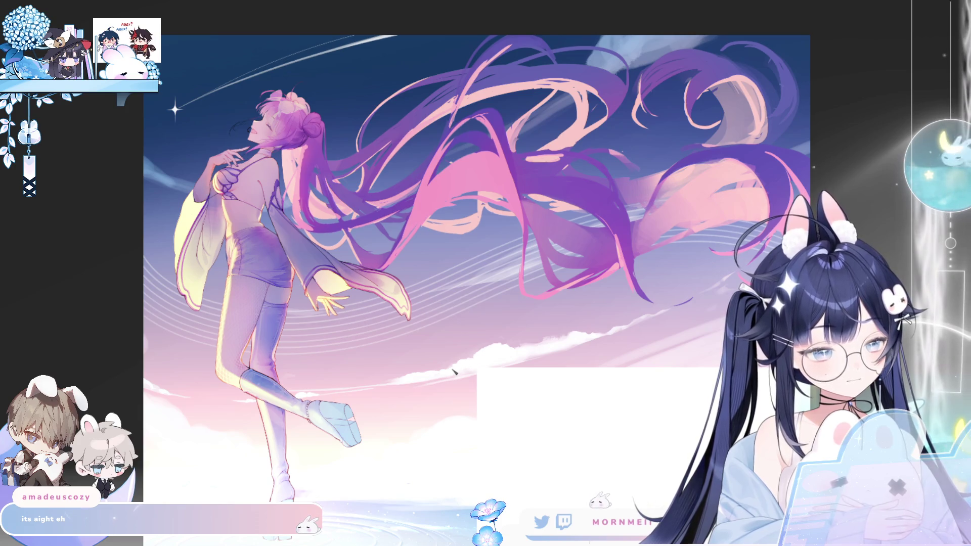
key("h")
key("h")
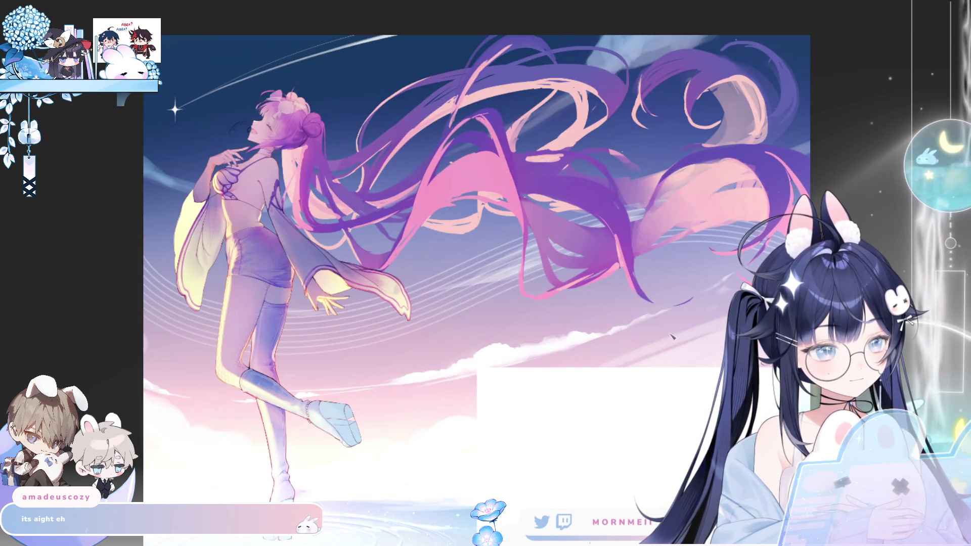
key("h")
left_click_drag(817, 342, 673, 295)
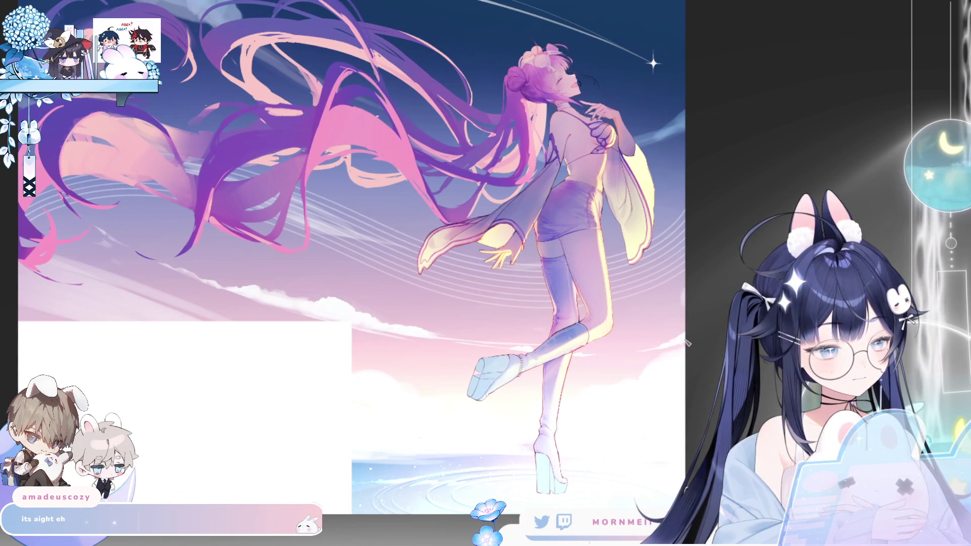
key("h")
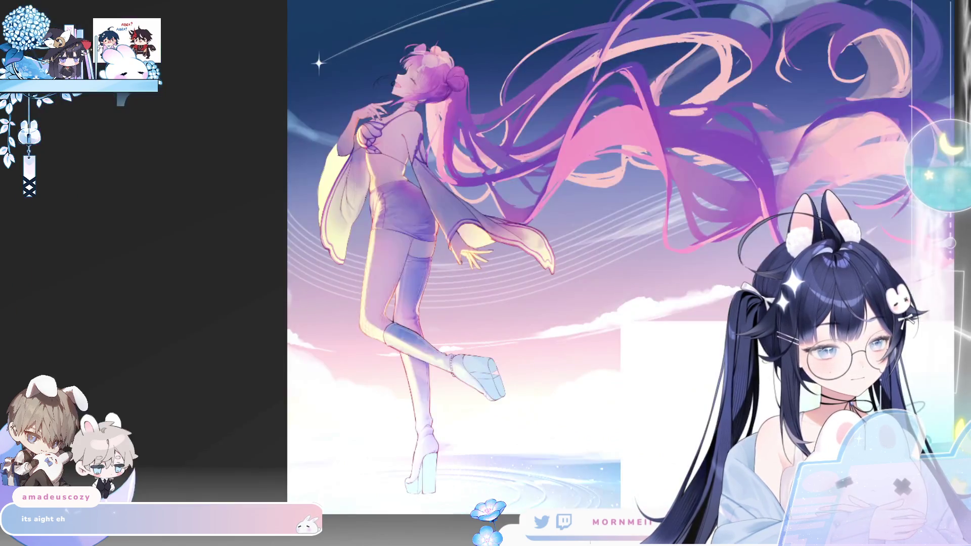
key("h")
left_click_drag(713, 291, 625, 277)
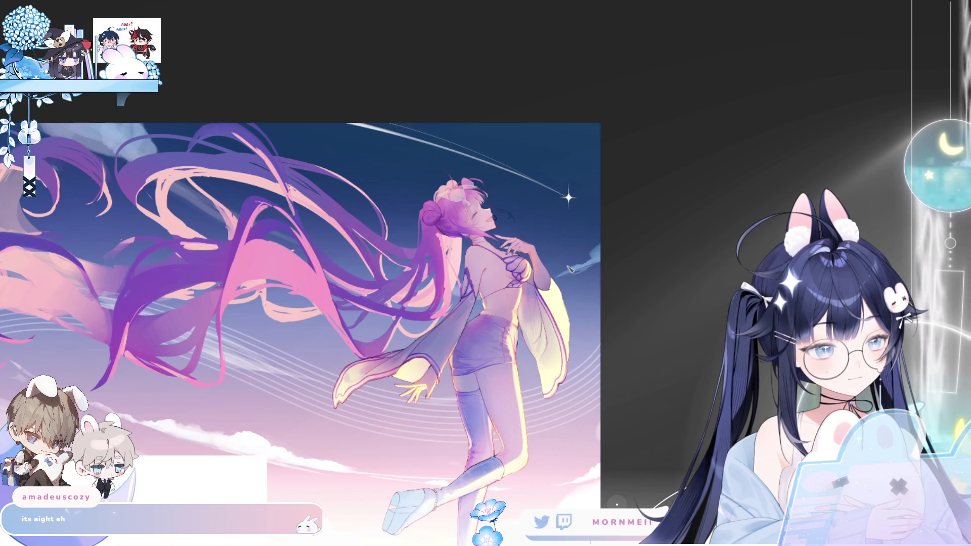
key("h")
key("h")
key("h")
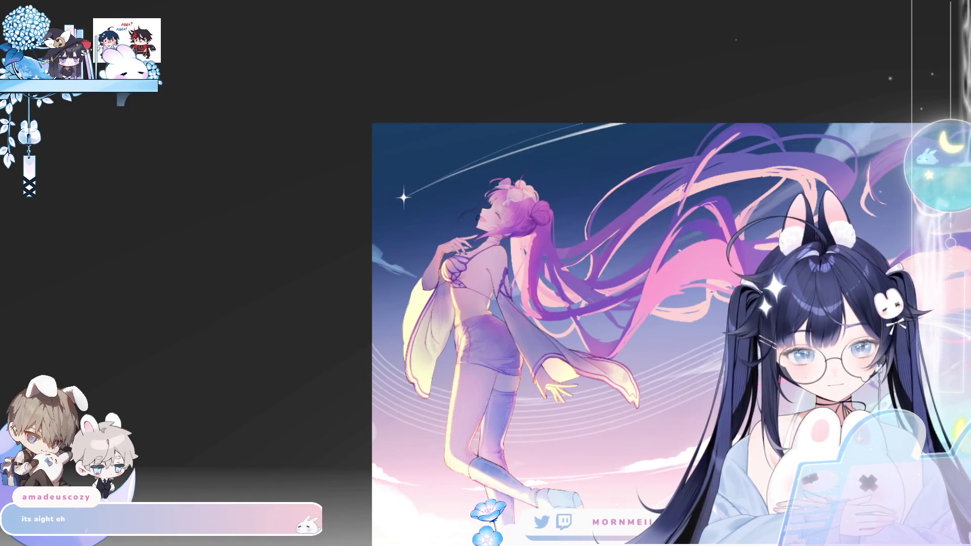
key("h")
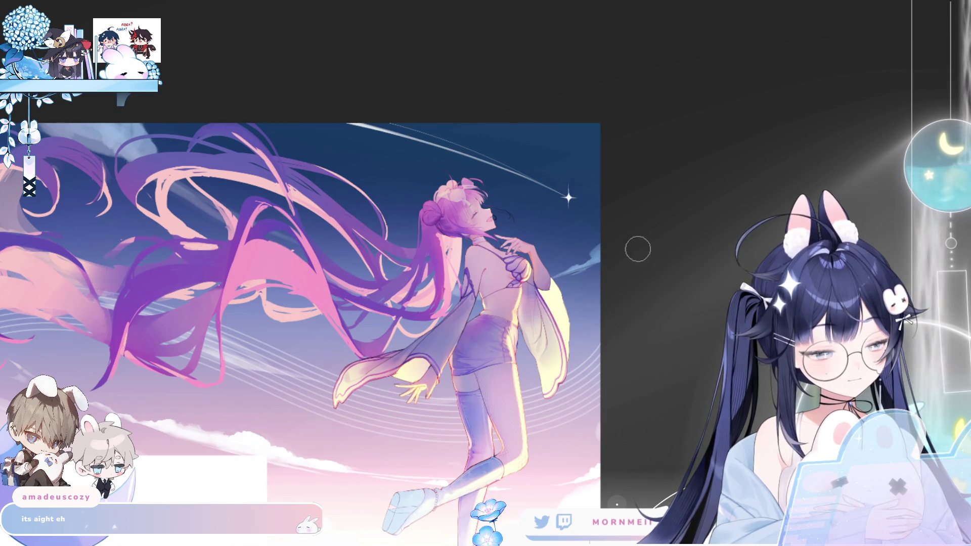
key("h")
scroll(551, 317, "up", 2)
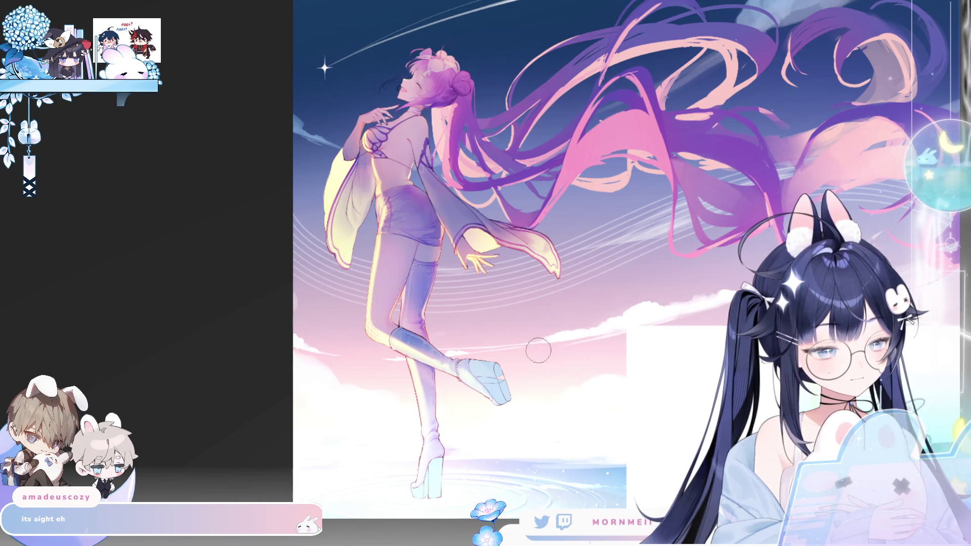
- Mirror the canvas, pan to frame the girl, and zoom out to see the whole illustration
key("h")
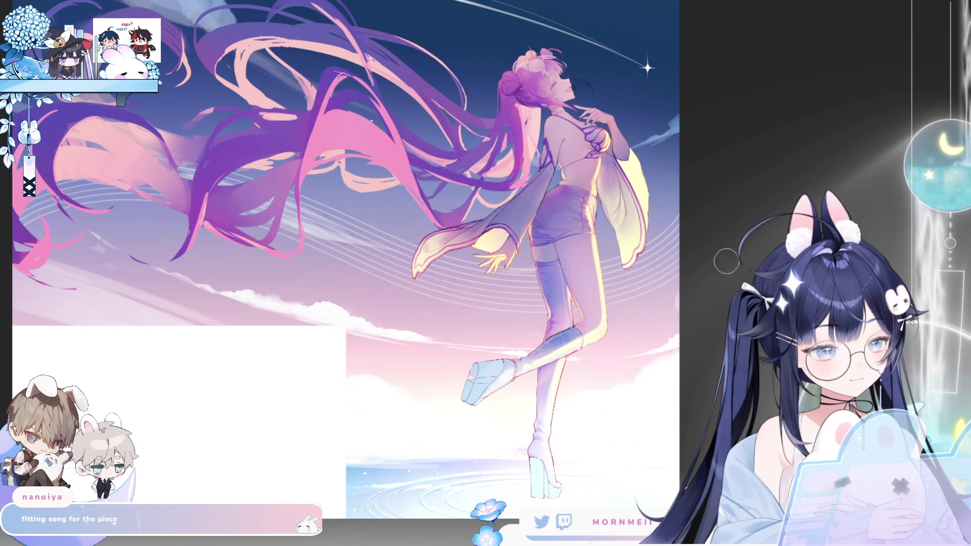
key("h")
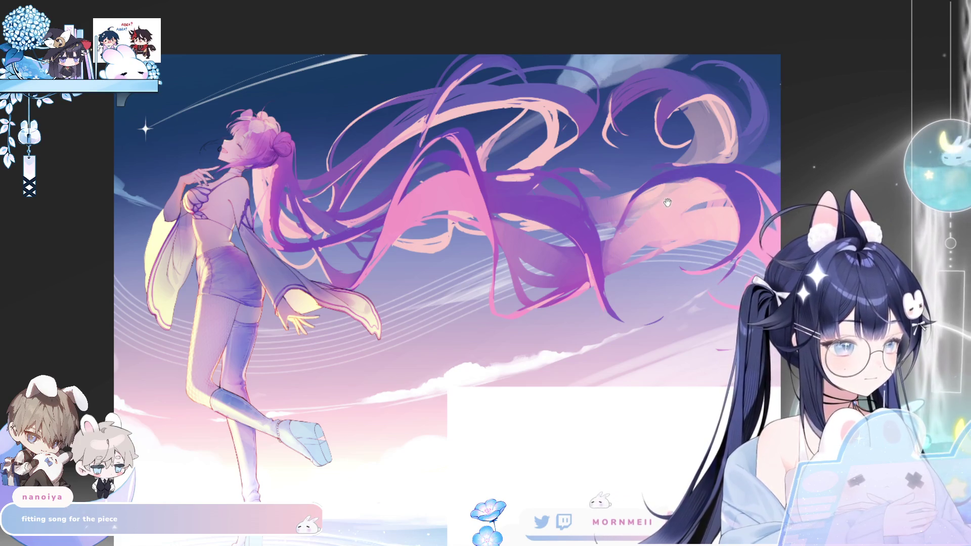
left_click_drag(666, 203, 705, 155)
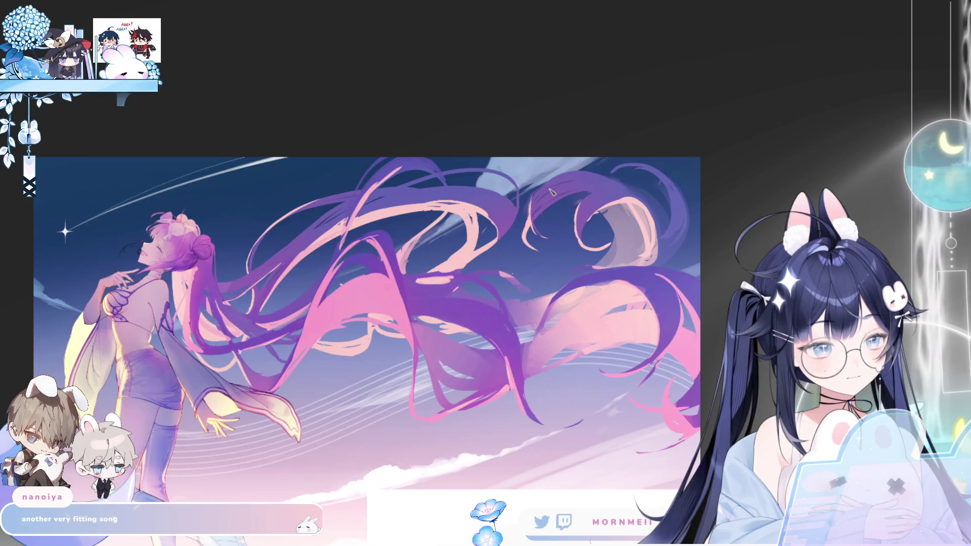
left_click(594, 172)
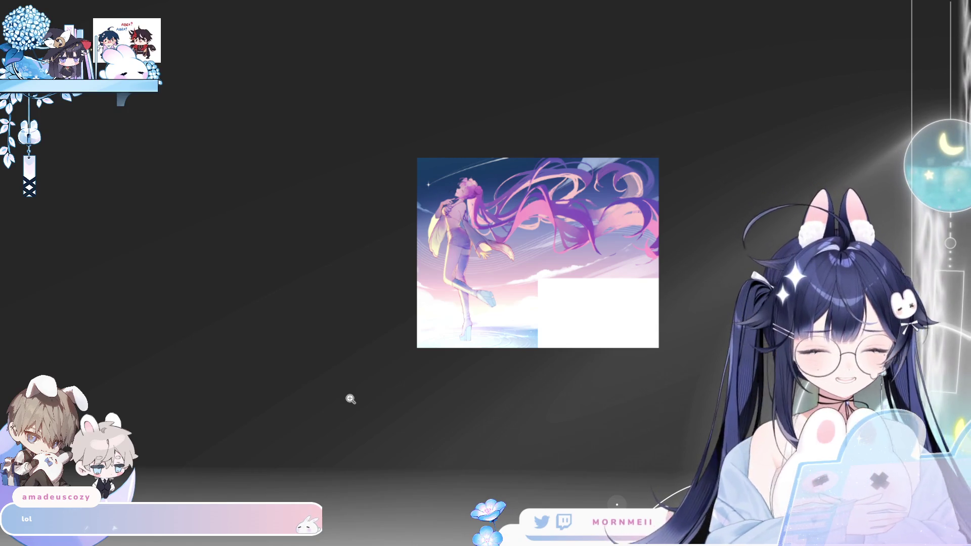
left_click(582, 181)
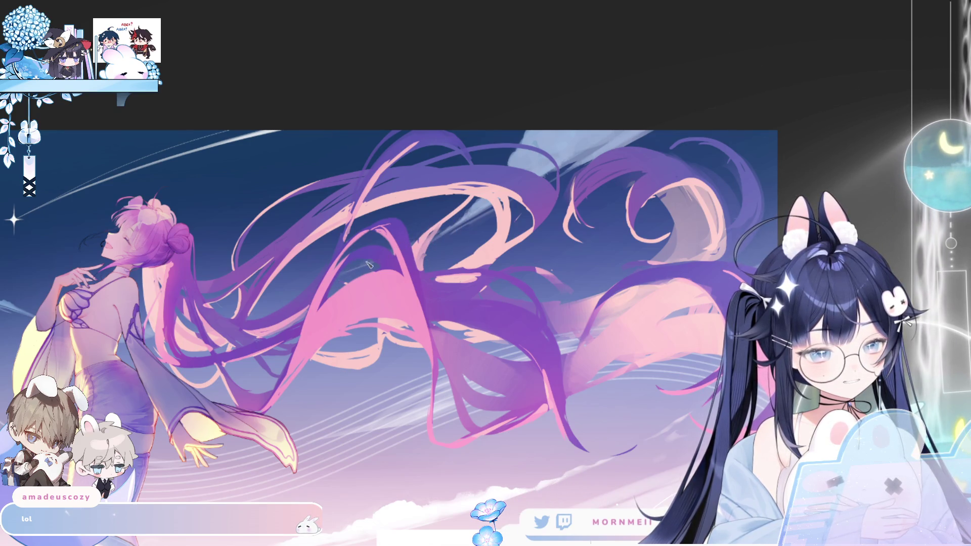
scroll(759, 141, "down", 2)
scroll(623, 250, "down", 3)
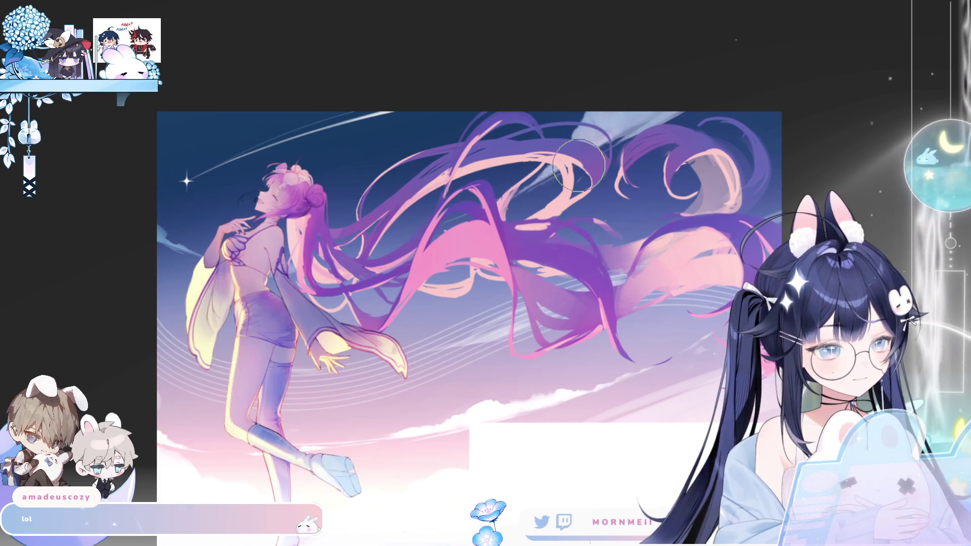
key("h")
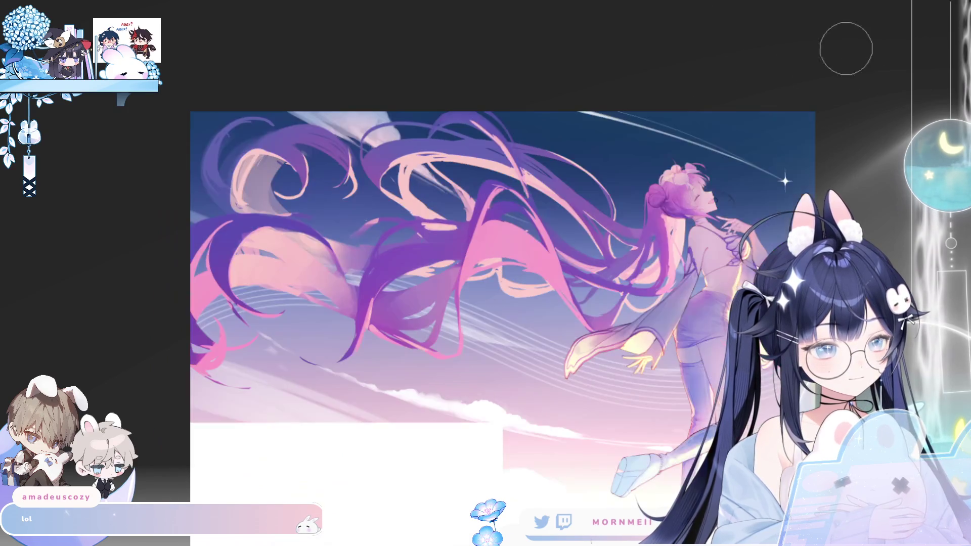
key("h")
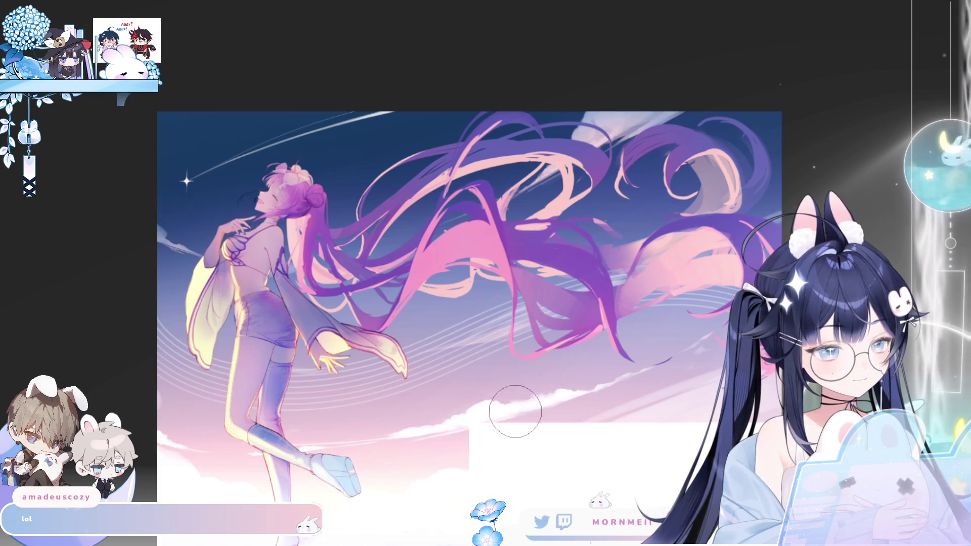
key("h")
key("h")
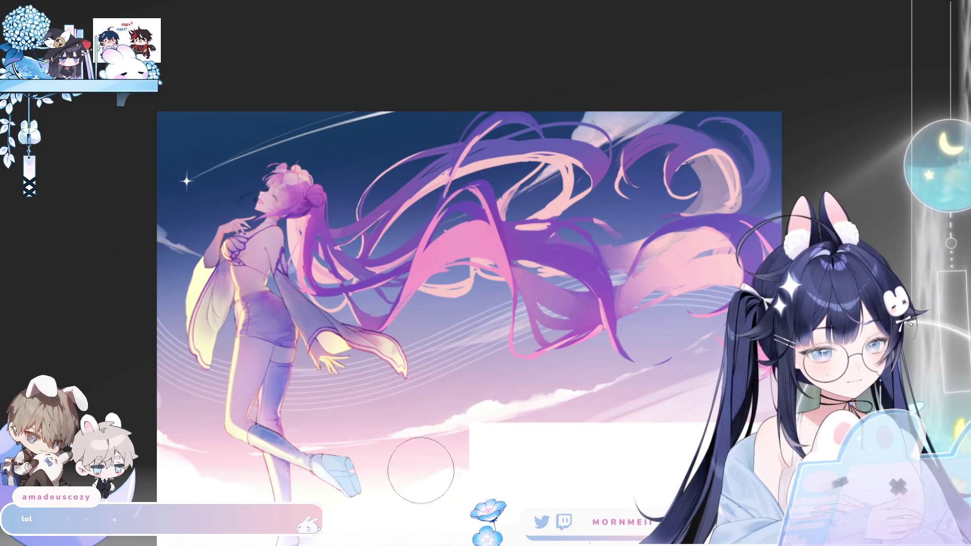
key("h")
key("h")
scroll(623, 167, "down", 1)
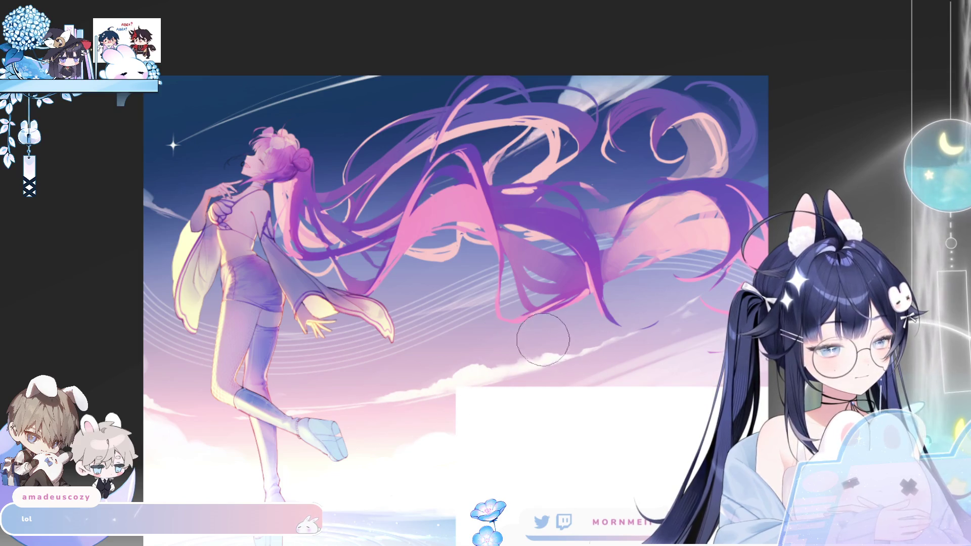
key("h")
key("h")
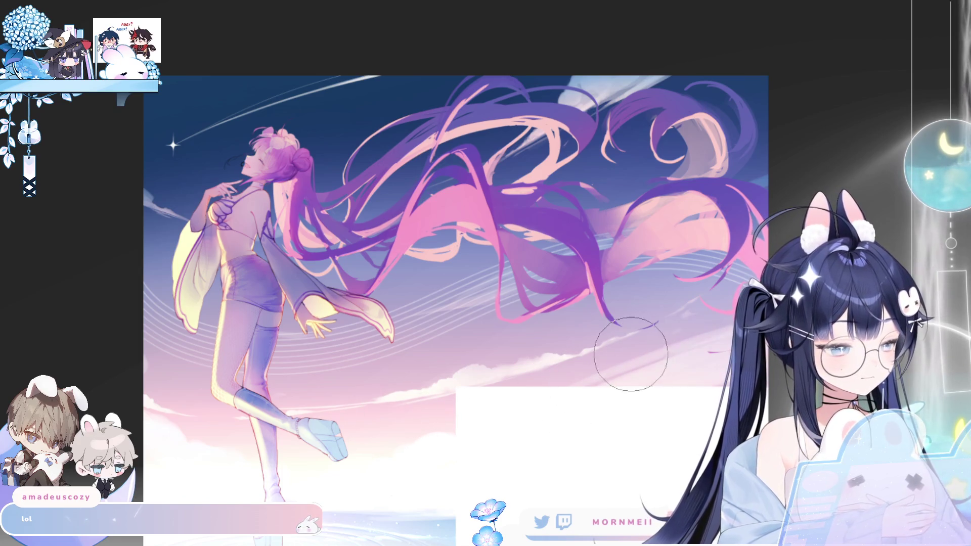
key("m")
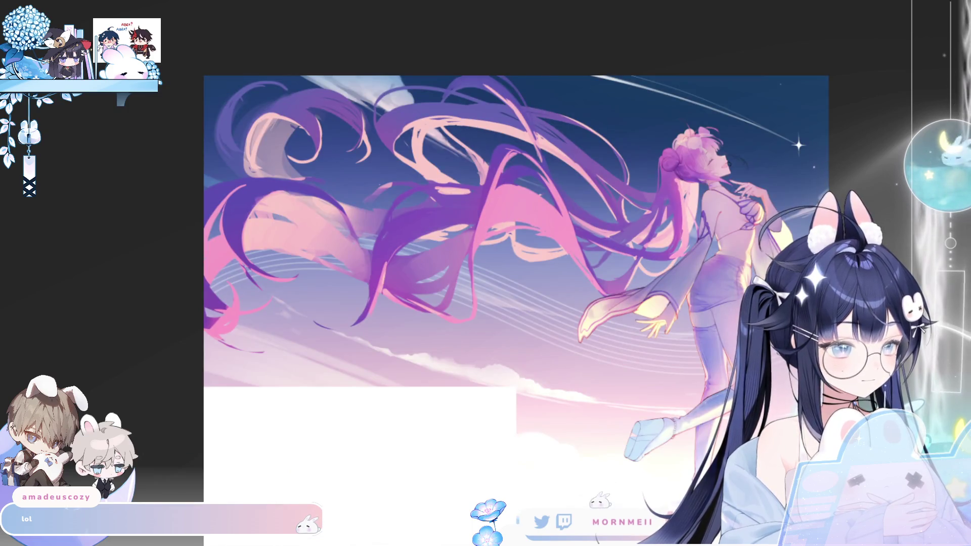
key("m")
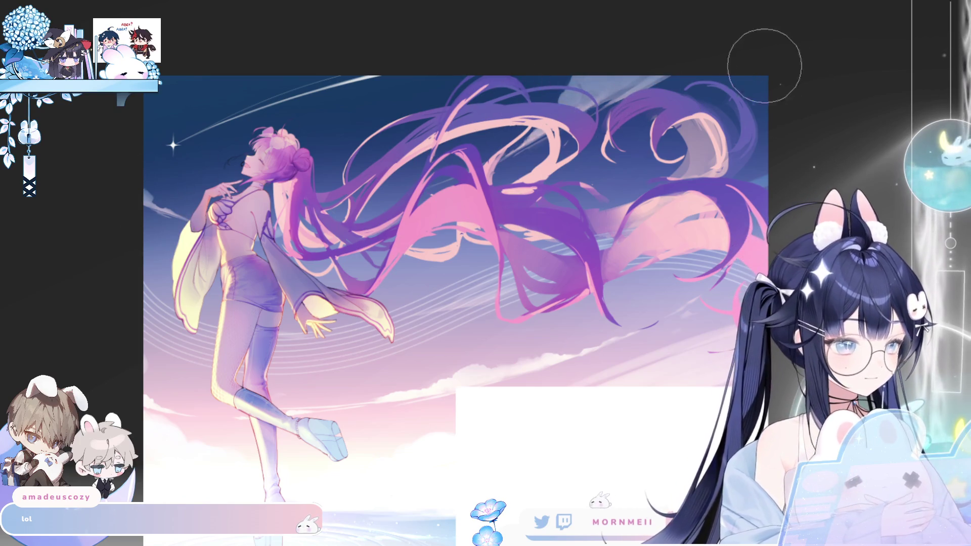
scroll(733, 61, "down", 3)
key("m")
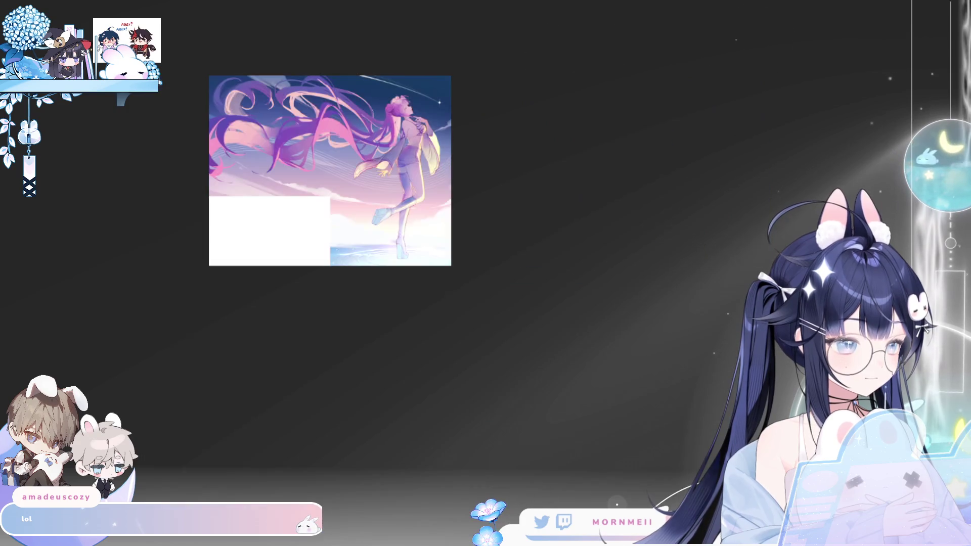
- Darken a streak of sky above the hair with one broad stroke
key("m")
scroll(485, 273, "up", 4)
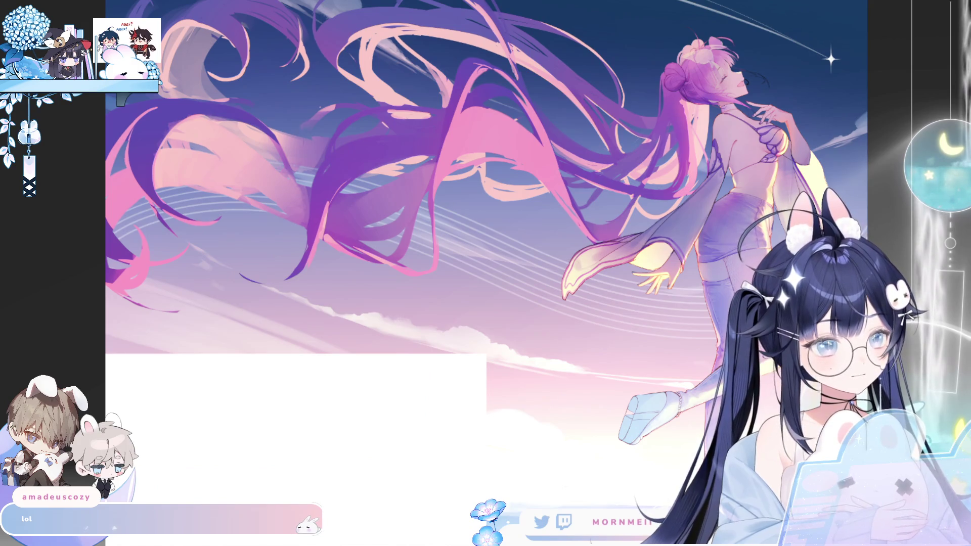
key("m")
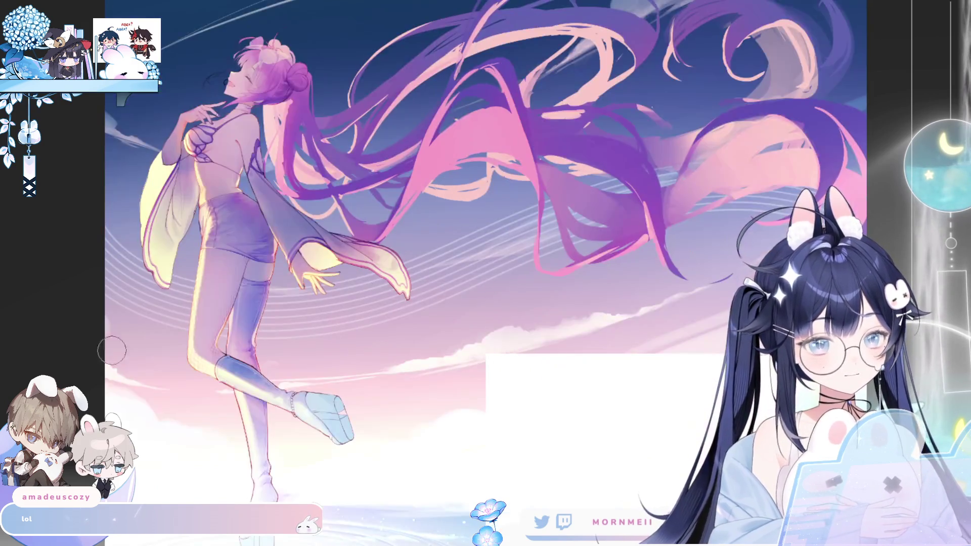
key("m")
scroll(293, 119, "down", 1)
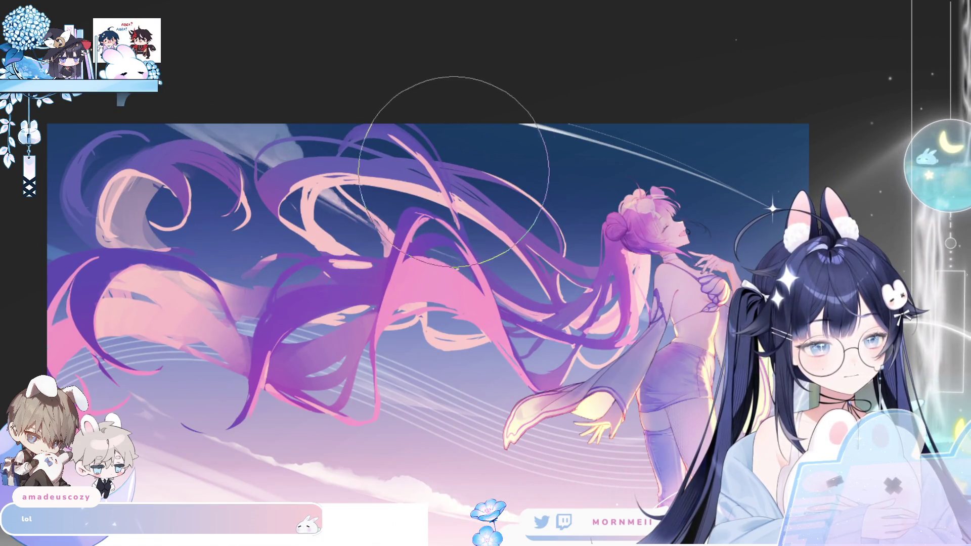
left_click_drag(283, 152, 218, 148)
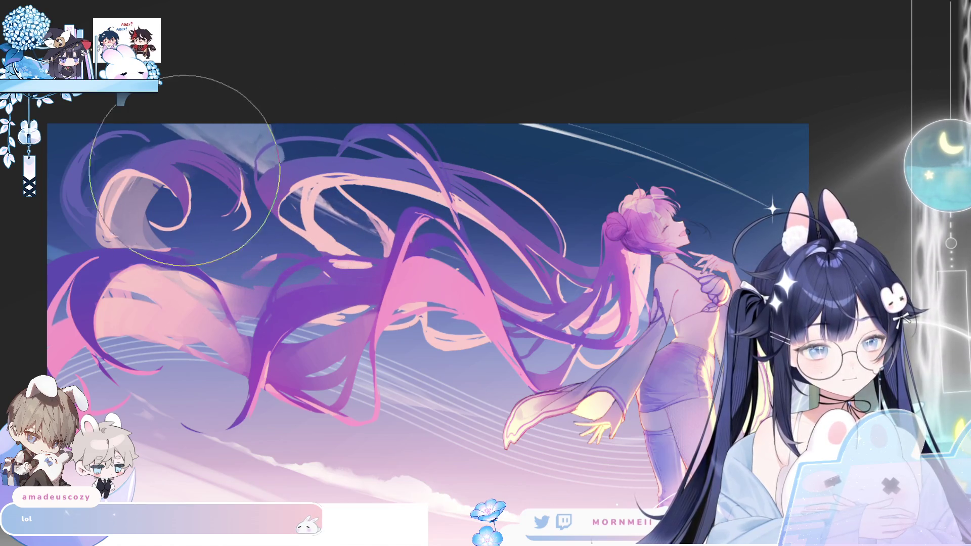
- Mirror the view repeatedly and fit the whole canvas on screen to check the new stroke
key("m")
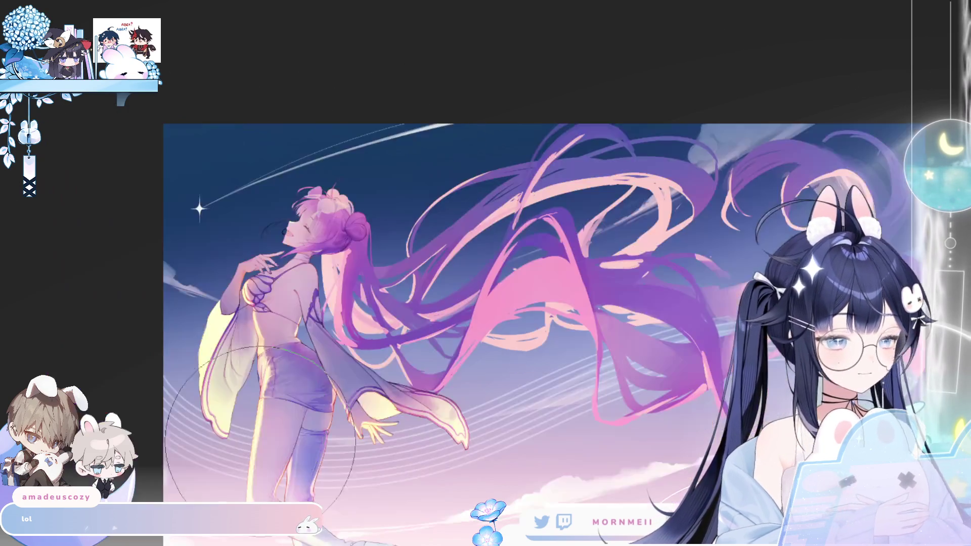
key("m")
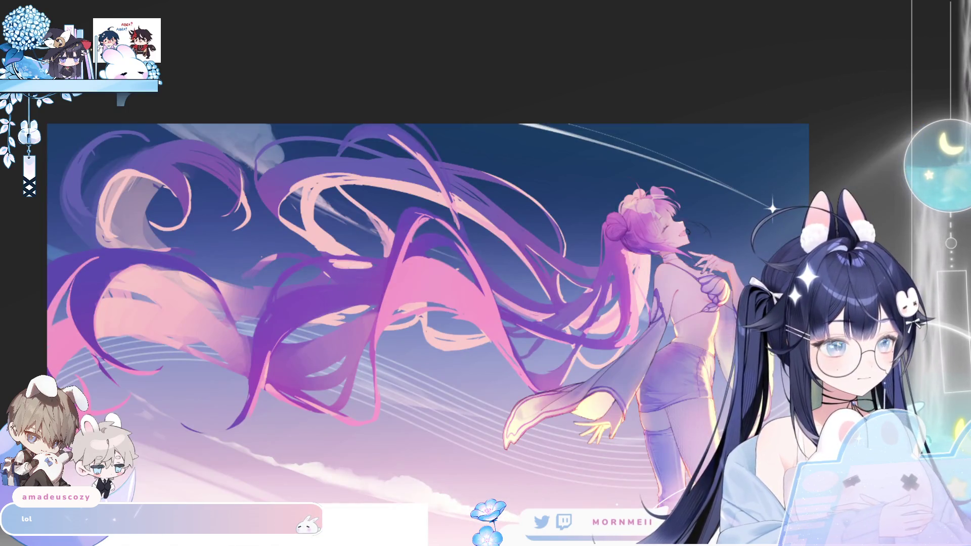
key("m")
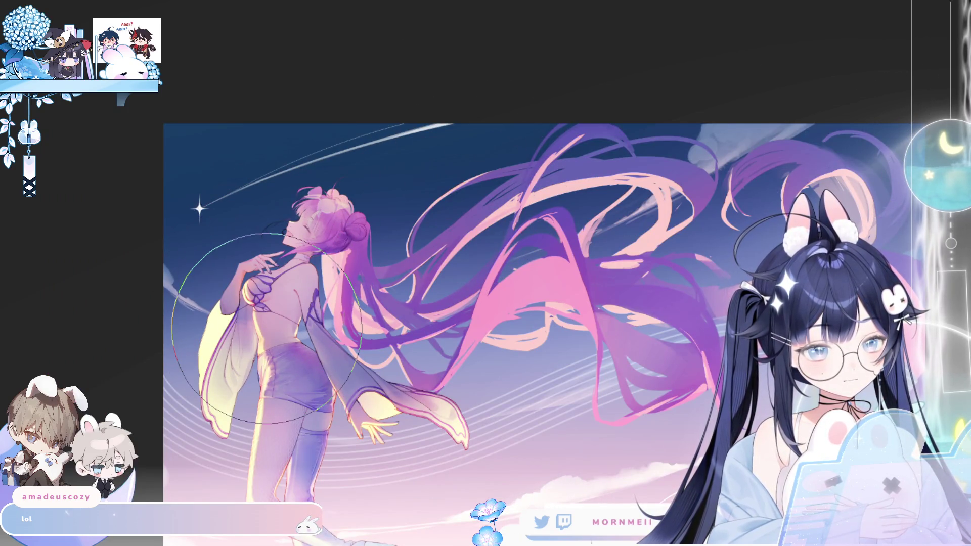
key("m")
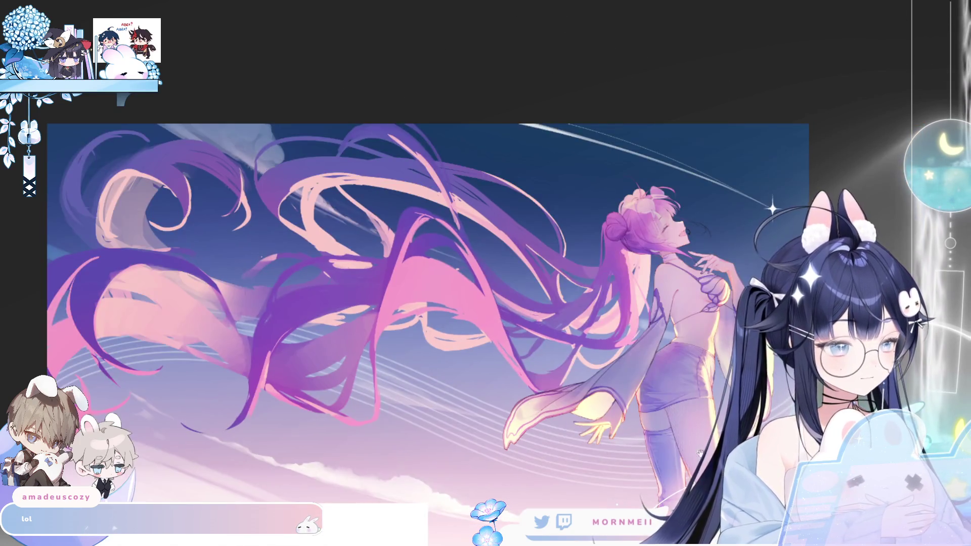
scroll(596, 348, "down", 2)
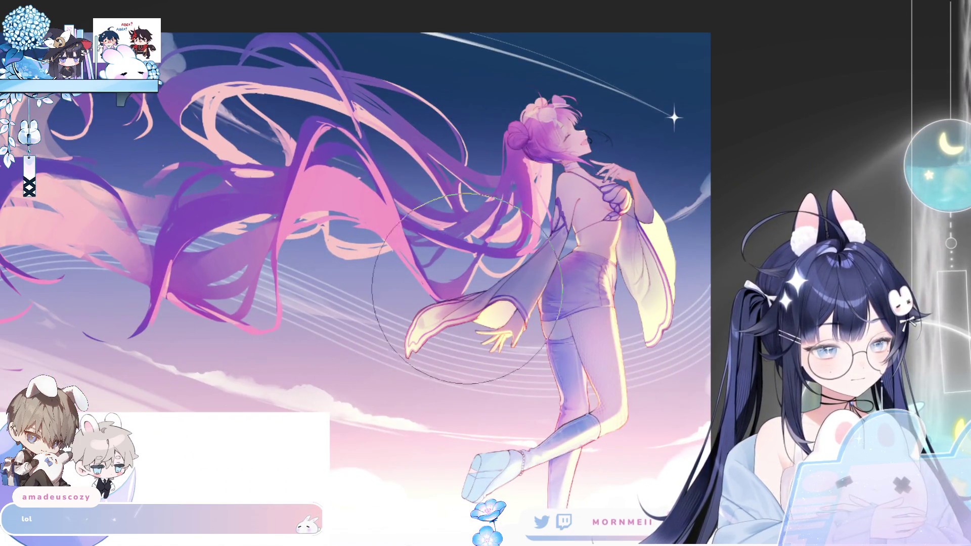
scroll(617, 280, "down", 5)
key("m")
key("m")
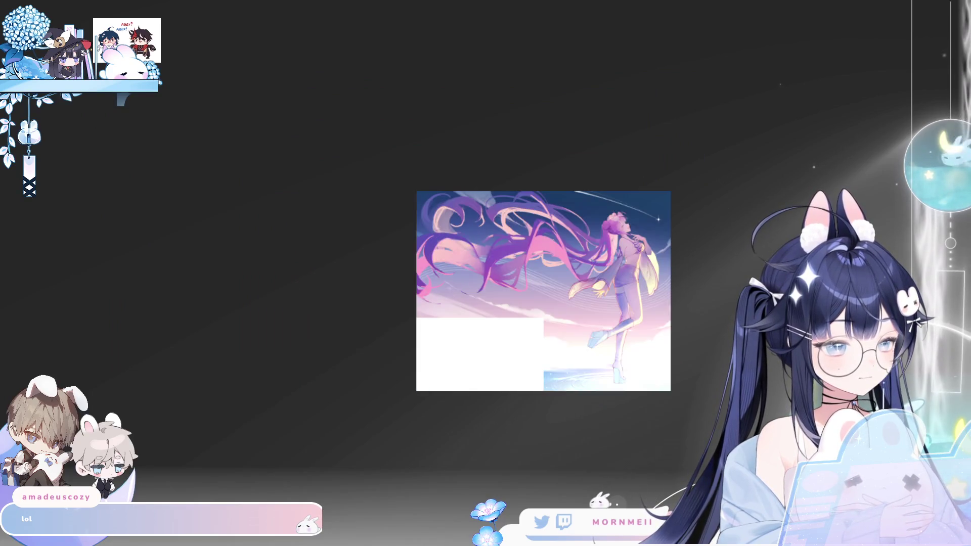
key("m")
key("ctrl+0")
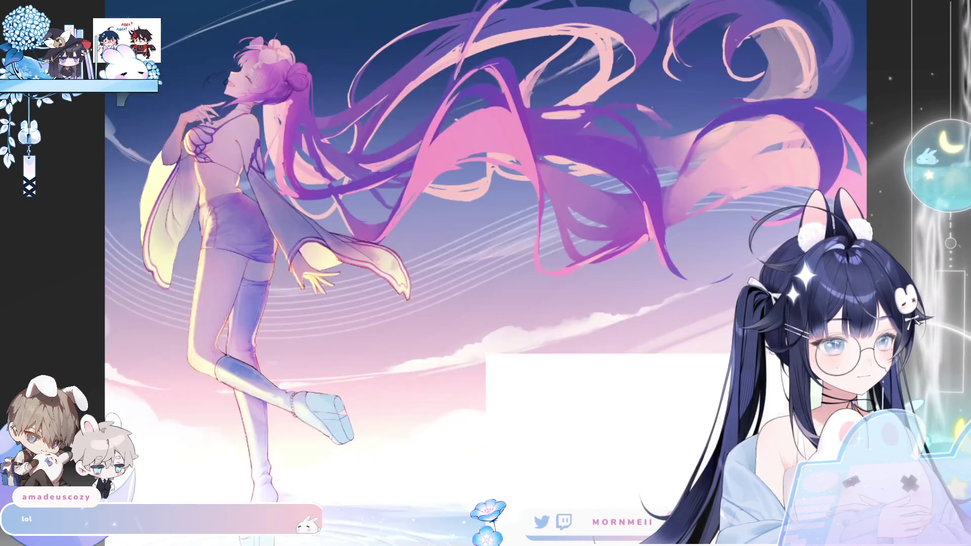
key("m")
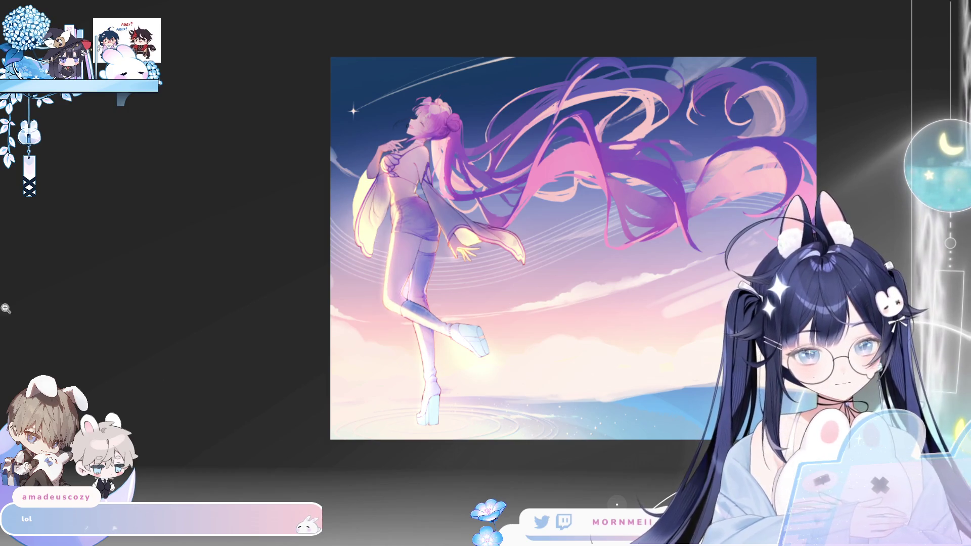
scroll(462, 342, "up", 3)
scroll(480, 328, "up", 1)
key("bracketleft")
key("bracketleft")
key("bracketleft")
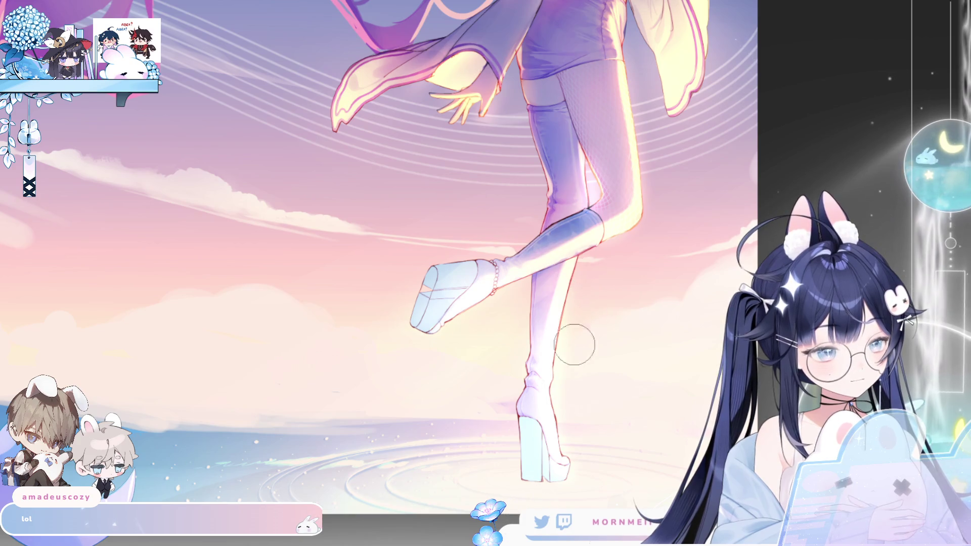
scroll(590, 390, "down", 3)
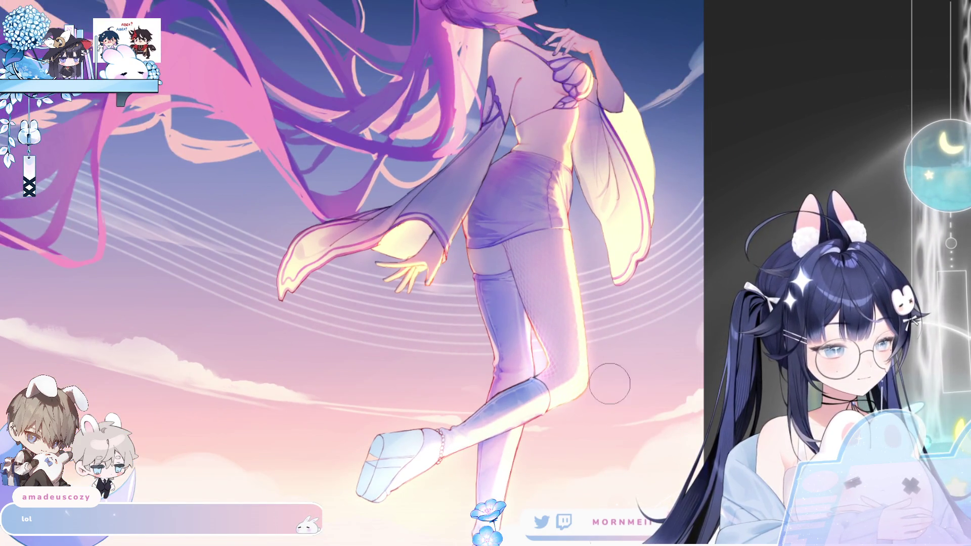
scroll(593, 221, "up", 2)
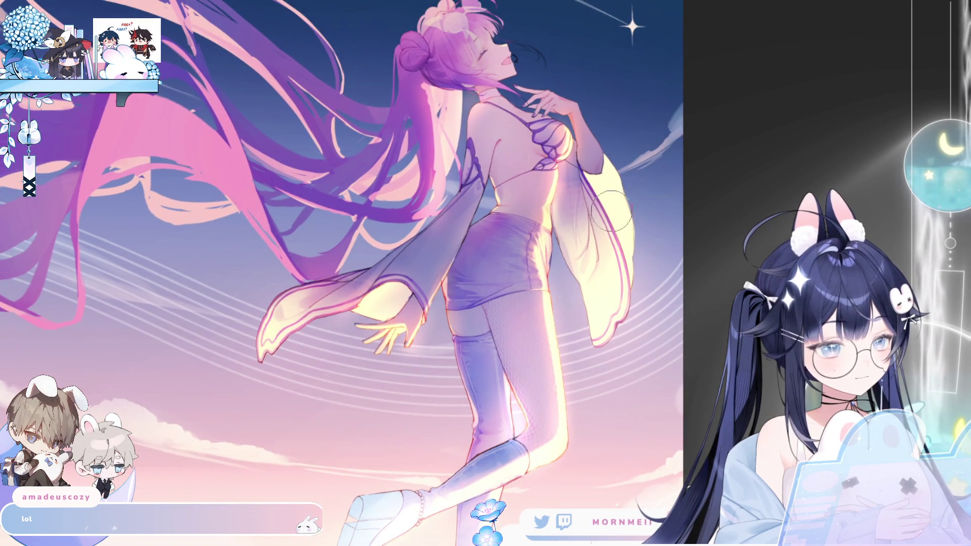
key("ctrl+0")
key("h")
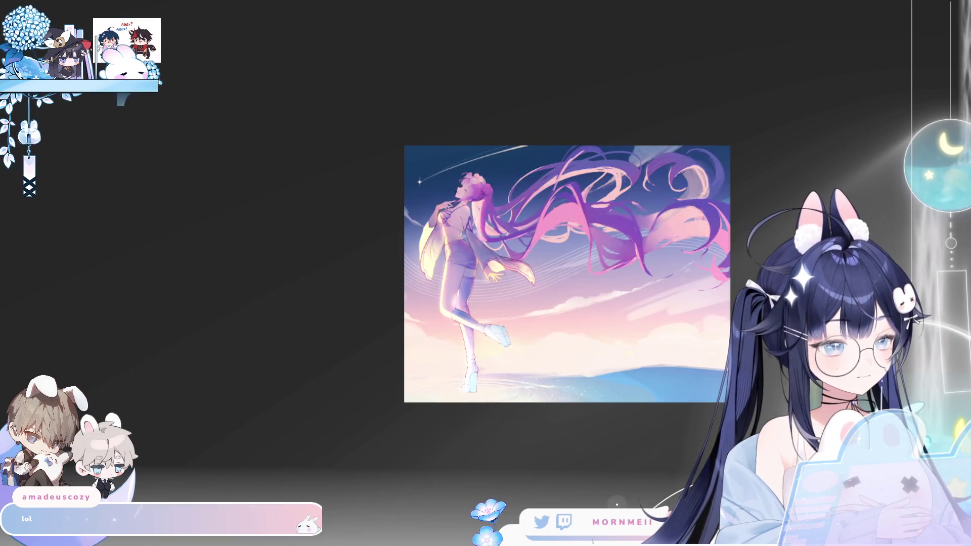
key("h")
scroll(485, 273, "up", 3)
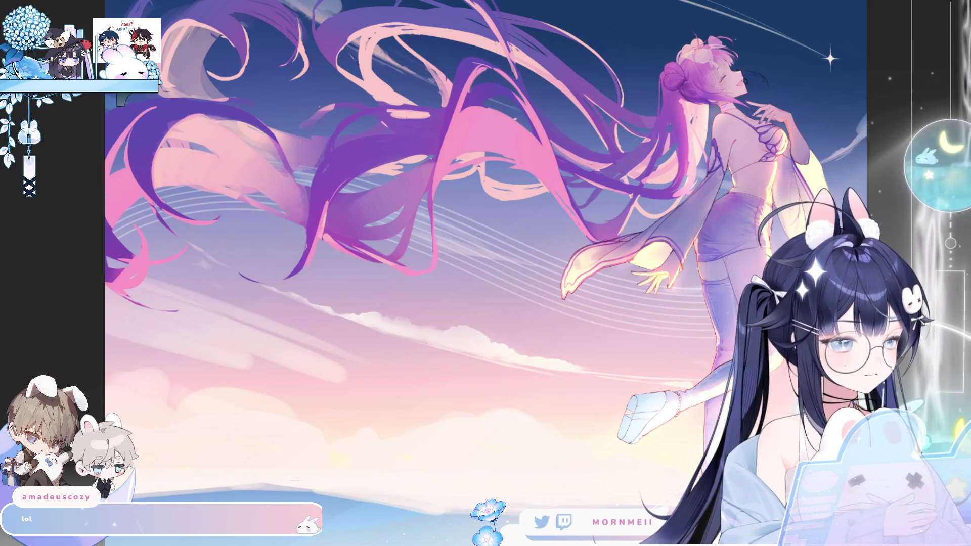
key("ctrl+z")
key("ctrl+z")
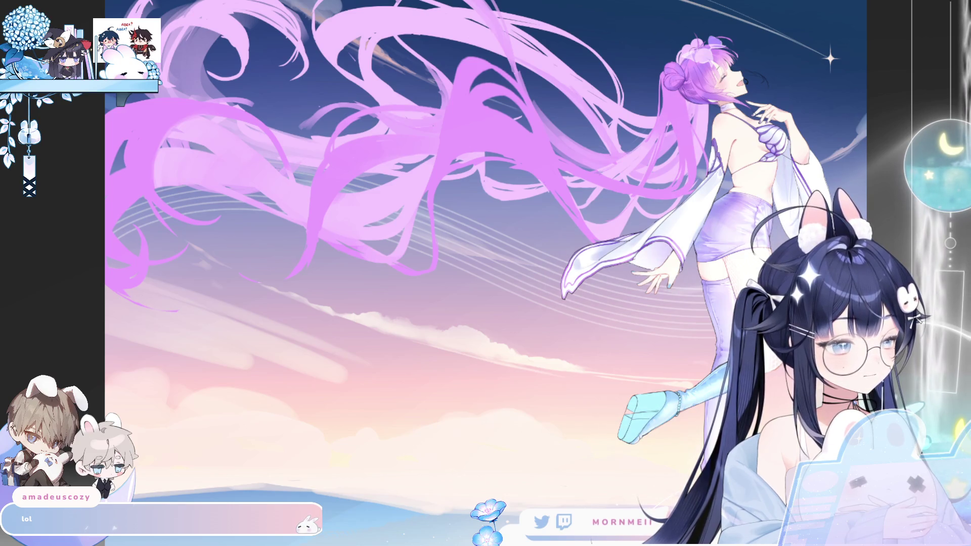
- Zoom in and pan up to the girl's head and chest
scroll(682, 253, "up", 3)
left_click_drag(682, 182, 683, 470)
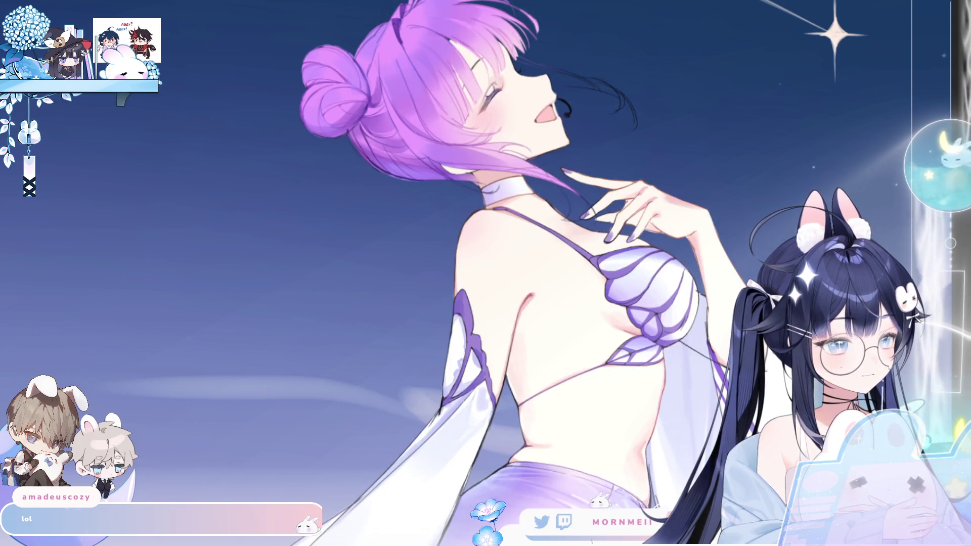
key("h")
left_click(549, 163)
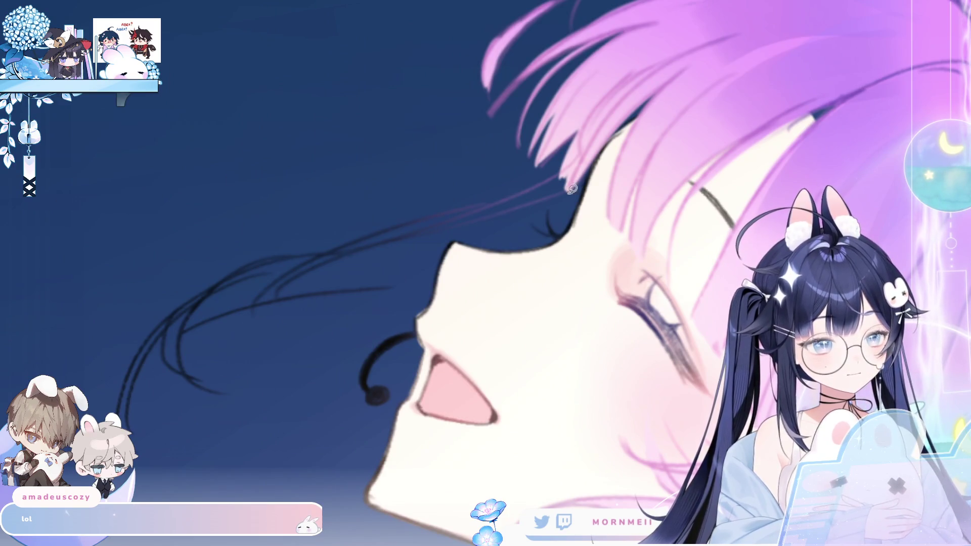
mouse_move(562, 167)
left_mouse_down()
mouse_move(62, 378)
mouse_move(297, 359)
mouse_move(417, 274)
mouse_move(451, 231)
mouse_move(572, 195)
left_mouse_up()
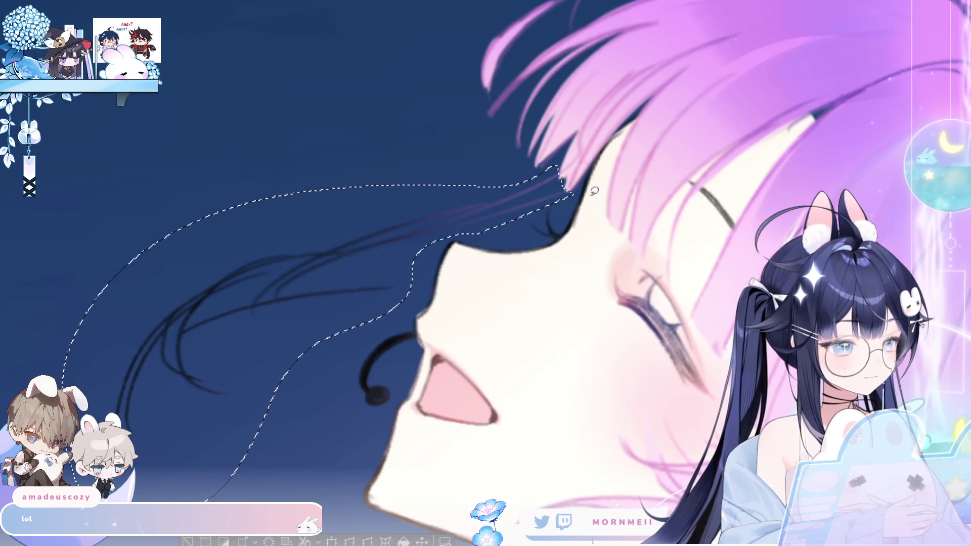
key("ctrl+d")
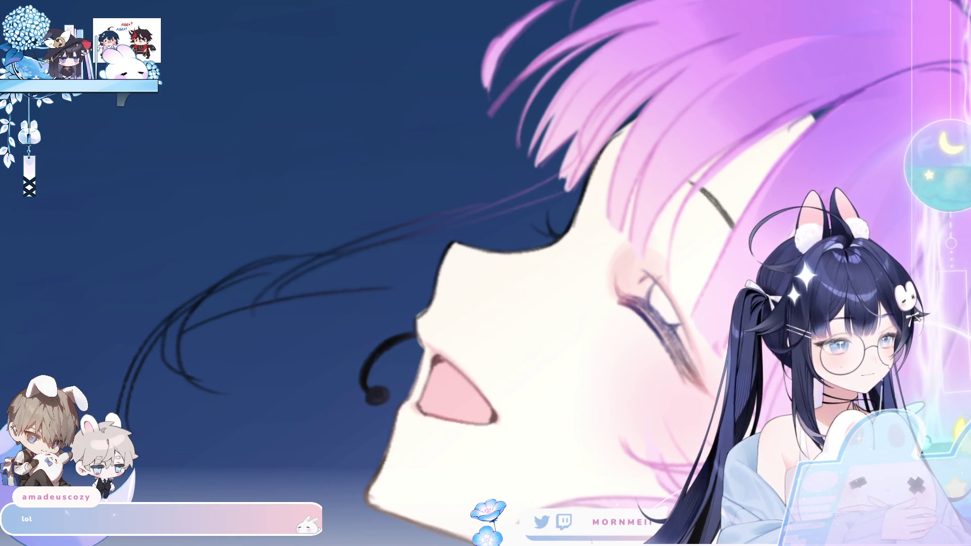
scroll(425, 276, "down", 3)
scroll(424, 275, "up", 3)
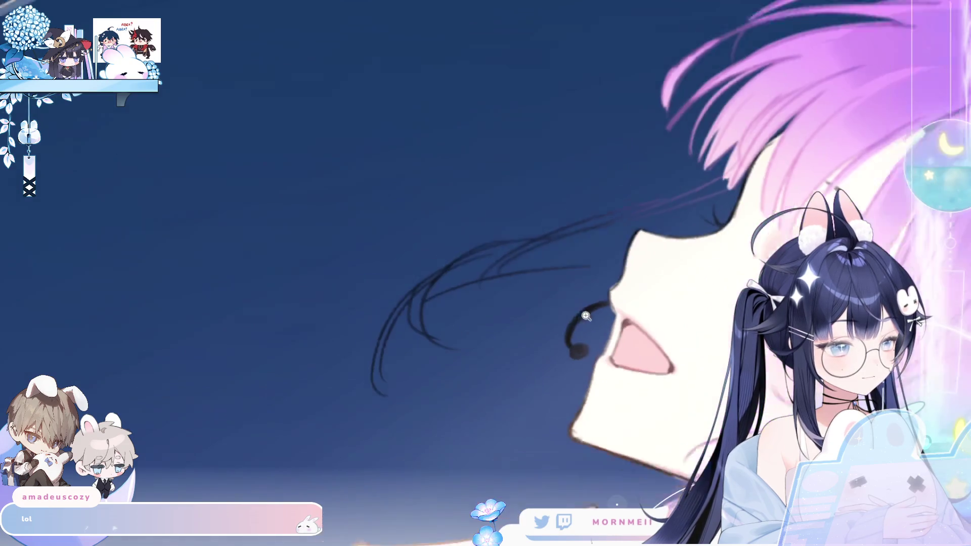
- Paint pink strokes along the flyaway strands, extending and broadening the upper strand toward the upper right
left_click_drag(360, 377, 427, 276)
key("ctrl+z")
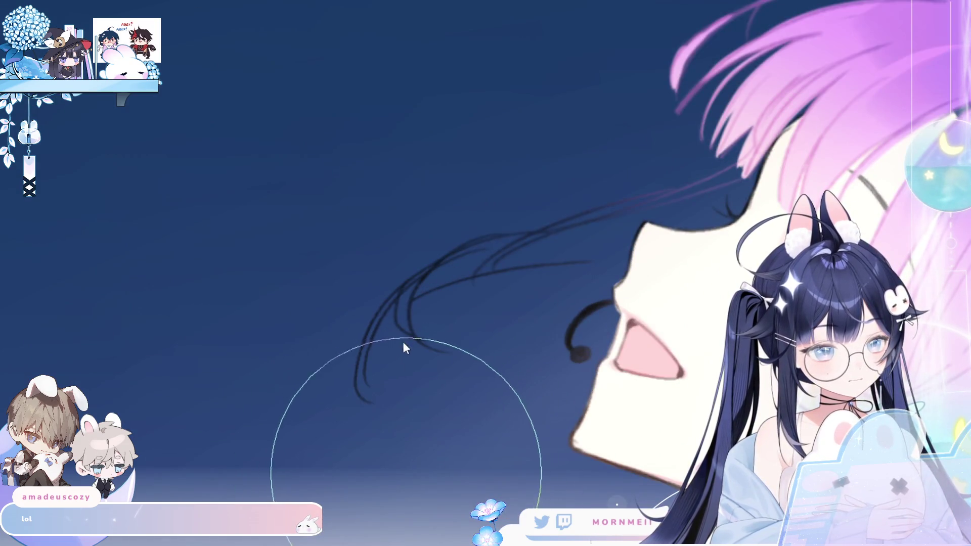
mouse_move(360, 377)
left_mouse_down()
mouse_move(420, 286)
mouse_move(481, 250)
left_mouse_up()
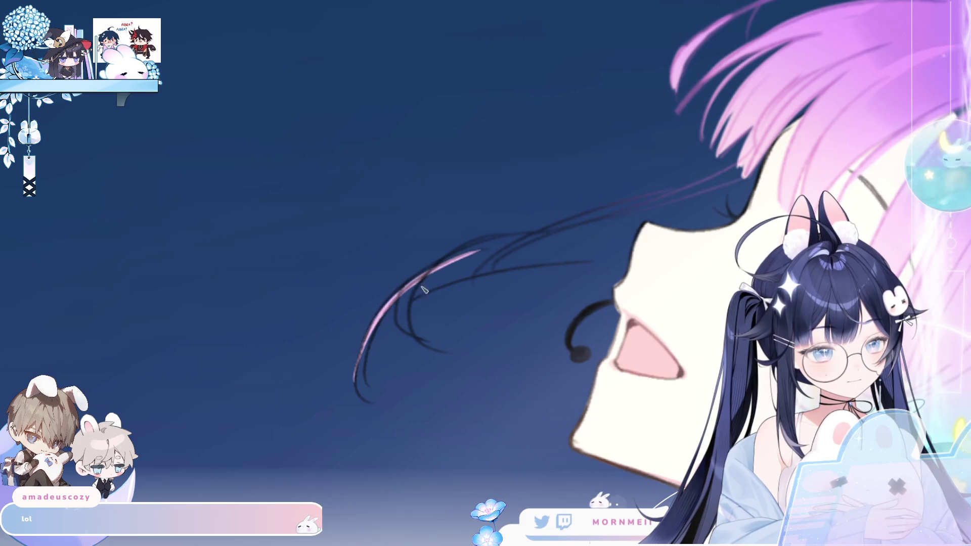
left_click_drag(422, 301, 416, 330)
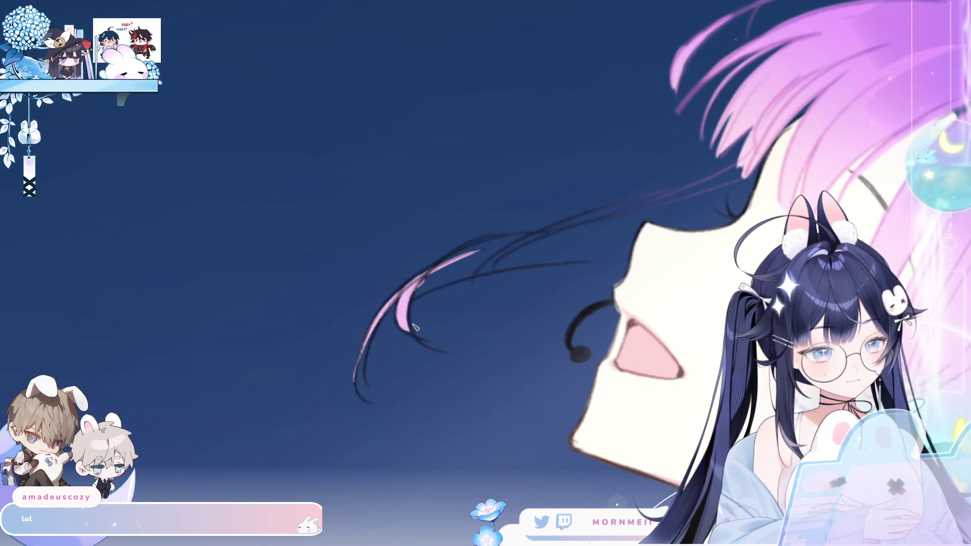
left_click_drag(390, 296, 632, 250)
left_click_drag(405, 286, 748, 191)
mouse_move(546, 230)
left_mouse_down()
mouse_move(719, 182)
mouse_move(769, 152)
mouse_move(691, 190)
mouse_move(651, 242)
mouse_move(440, 268)
mouse_move(658, 220)
mouse_move(619, 244)
left_mouse_up()
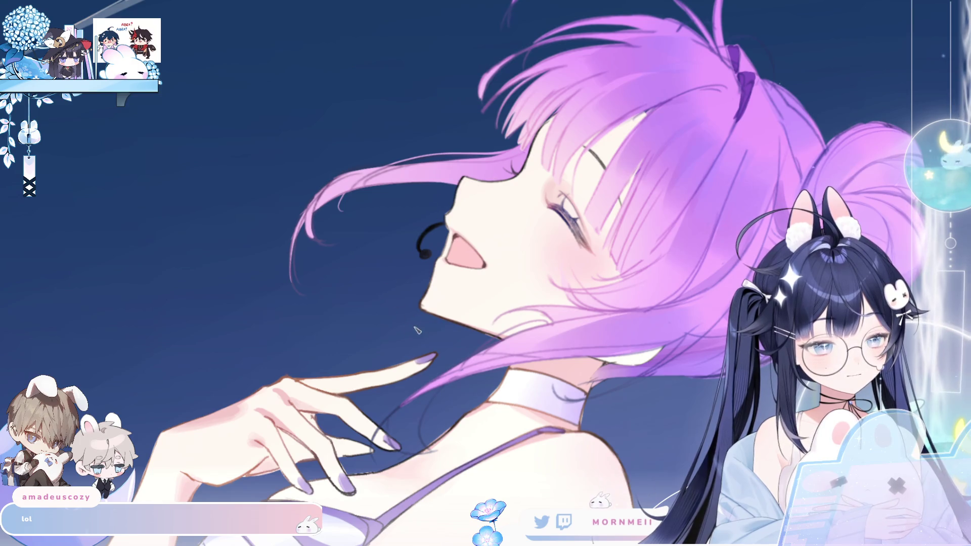
- Redraw the curved hair strand beside the face, retrying with undo until the shape is clean
key("ctrl+z")
mouse_move(412, 323)
left_mouse_down()
mouse_move(357, 256)
mouse_move(445, 188)
left_mouse_up()
key("ctrl+z")
key("ctrl+y")
key("ctrl+z")
left_click_drag(392, 326, 458, 188)
key("ctrl+z")
mouse_move(399, 327)
left_mouse_down()
mouse_move(374, 223)
mouse_move(458, 188)
left_mouse_up()
left_click_drag(368, 310, 457, 187)
key("ctrl+z")
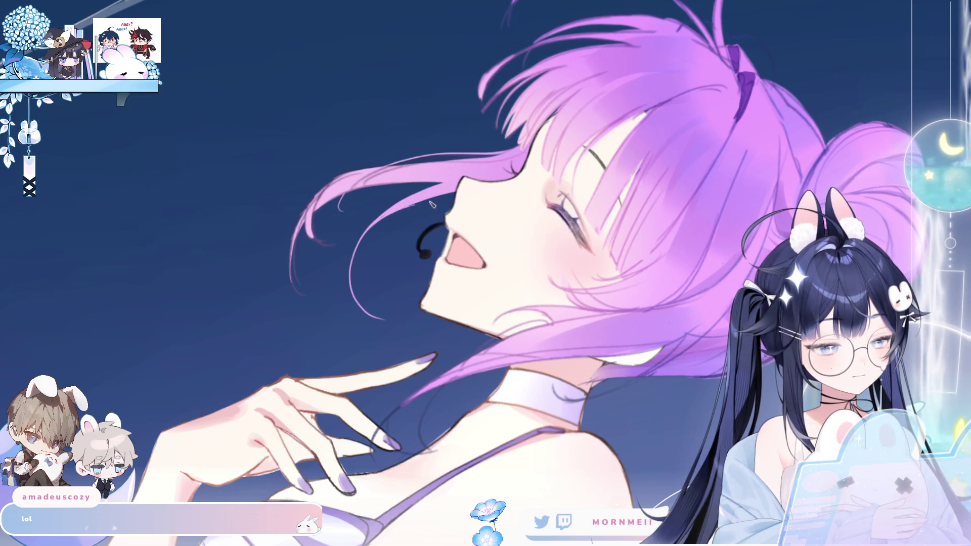
- Mirror the view to check the strand, then flip back and adjust the zoom
key("h")
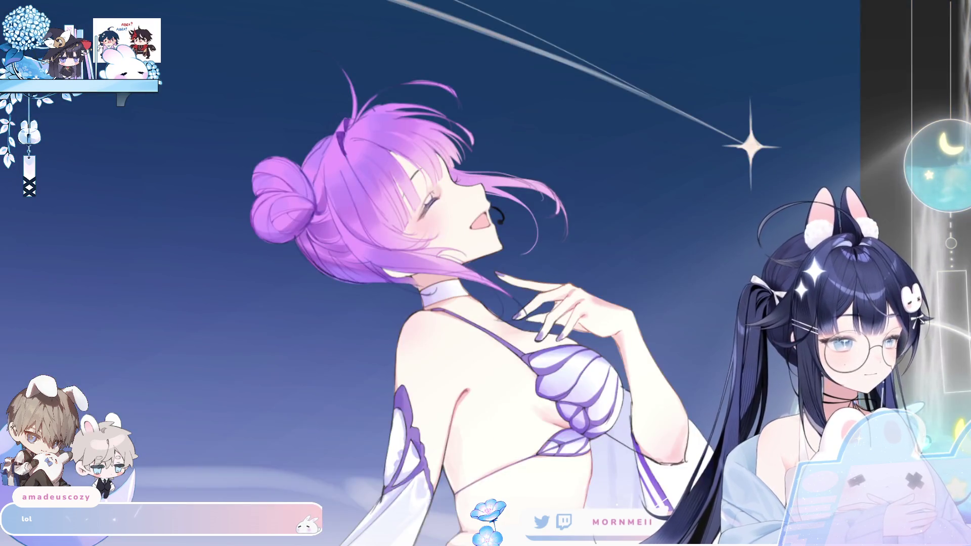
key("h")
scroll(306, 311, "up", 3)
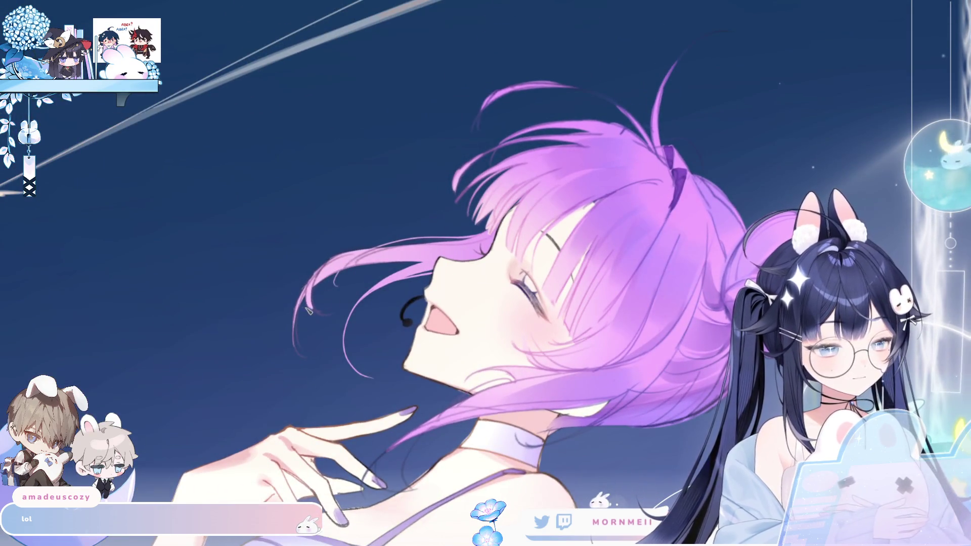
scroll(306, 310, "up", 3)
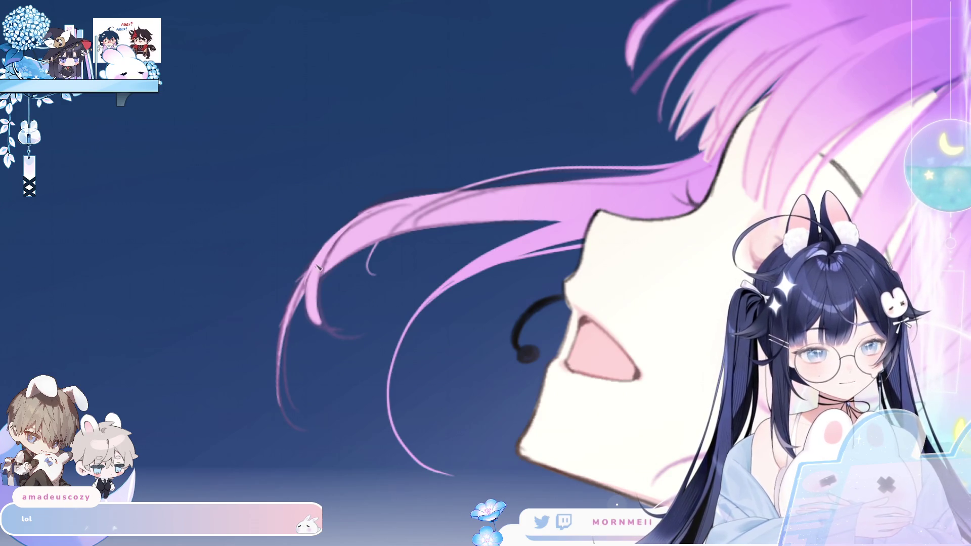
- Curl and extend the lower-left strand tips, redrawing with undo, then shrink the brush
left_click_drag(312, 318, 366, 337)
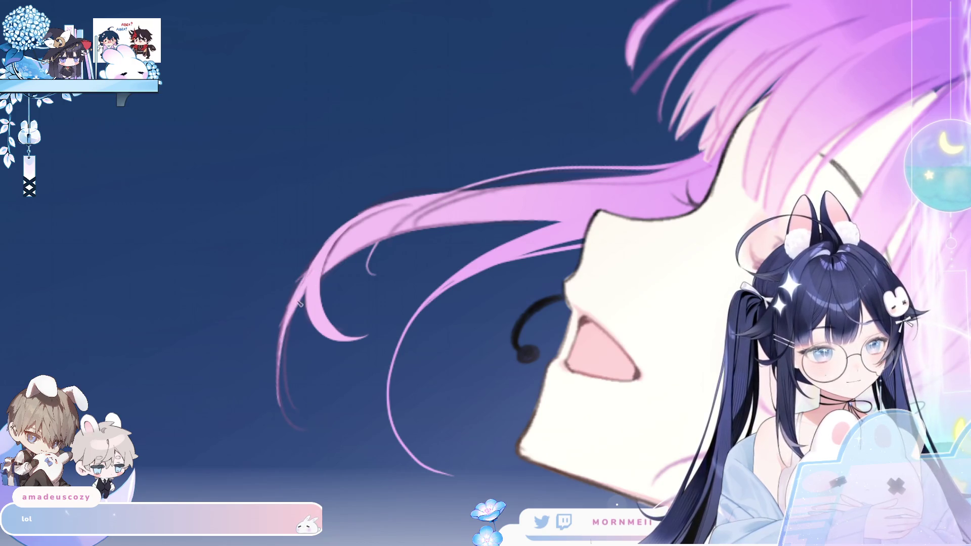
mouse_move(283, 304)
left_mouse_down()
mouse_move(301, 435)
mouse_move(354, 446)
left_mouse_up()
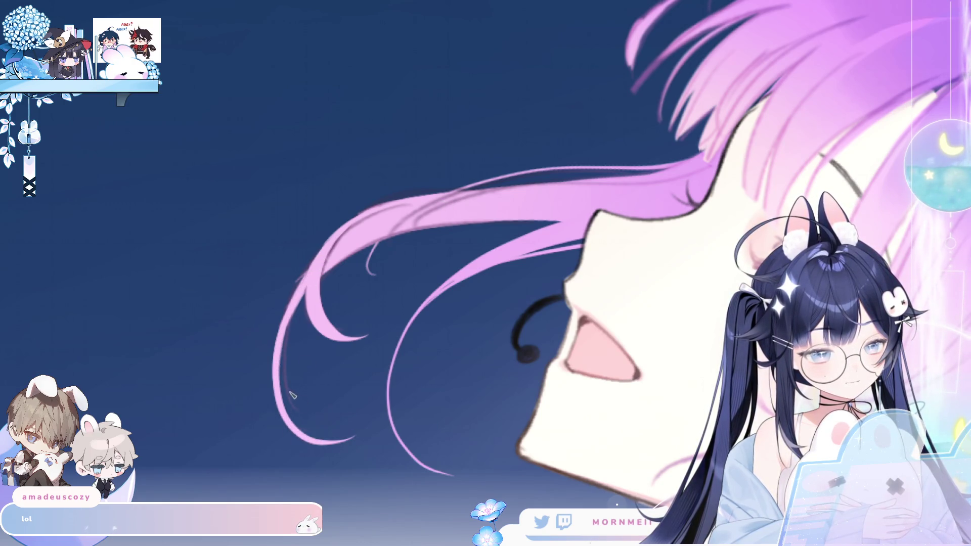
key("ctrl+z")
mouse_move(279, 406)
left_mouse_down()
mouse_move(354, 451)
mouse_move(289, 310)
mouse_move(314, 272)
left_mouse_up()
key("ctrl+z")
mouse_move(354, 461)
left_mouse_down()
mouse_move(284, 394)
mouse_move(303, 273)
left_mouse_up()
key("ctrl+z")
left_click_drag(303, 429, 310, 281)
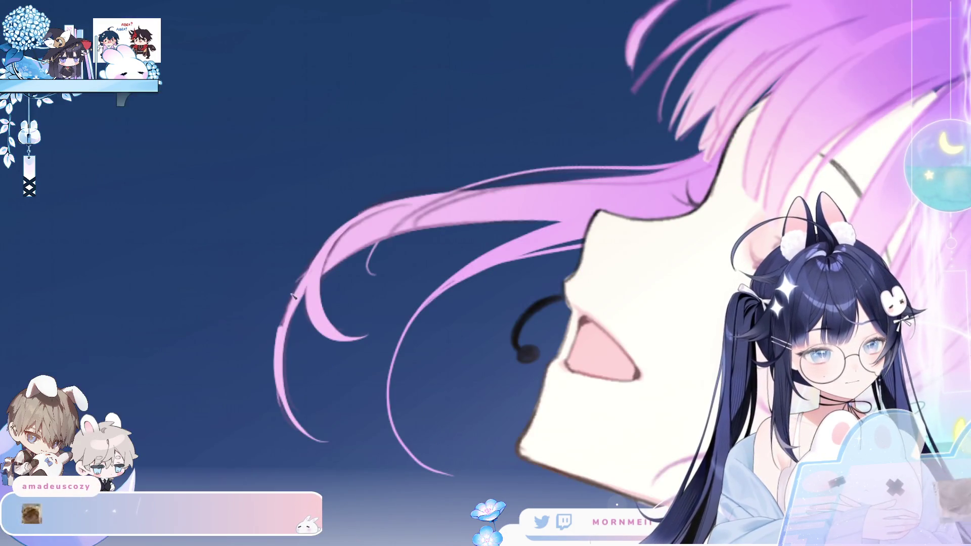
mouse_move(290, 411)
left_mouse_down()
mouse_move(281, 349)
mouse_move(298, 283)
mouse_move(305, 292)
left_mouse_up()
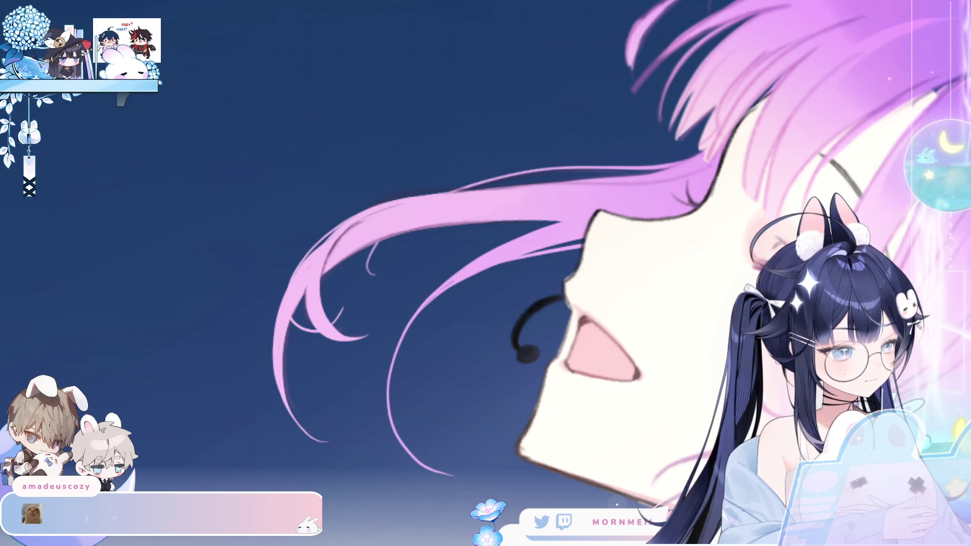
mouse_move(199, 279)
left_mouse_down()
mouse_move(336, 289)
mouse_move(232, 306)
left_mouse_up()
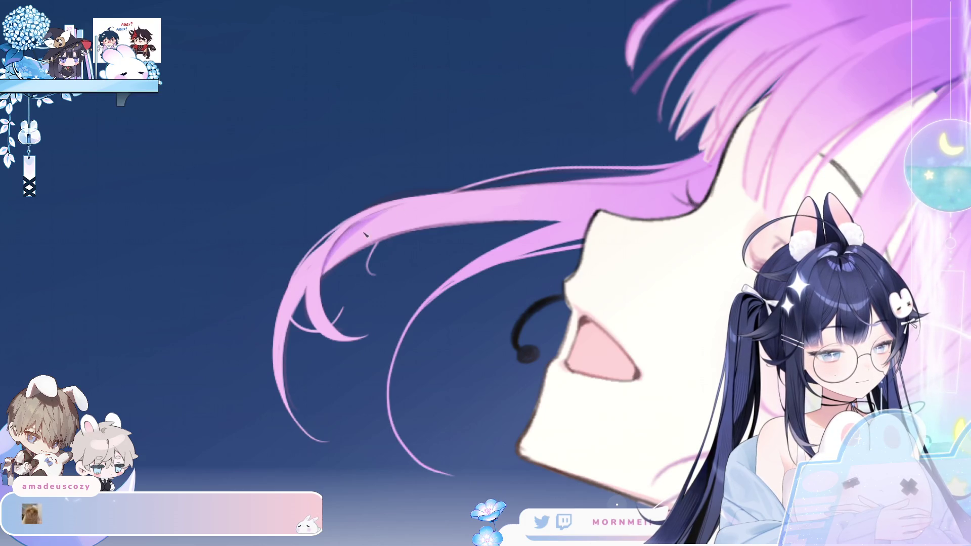
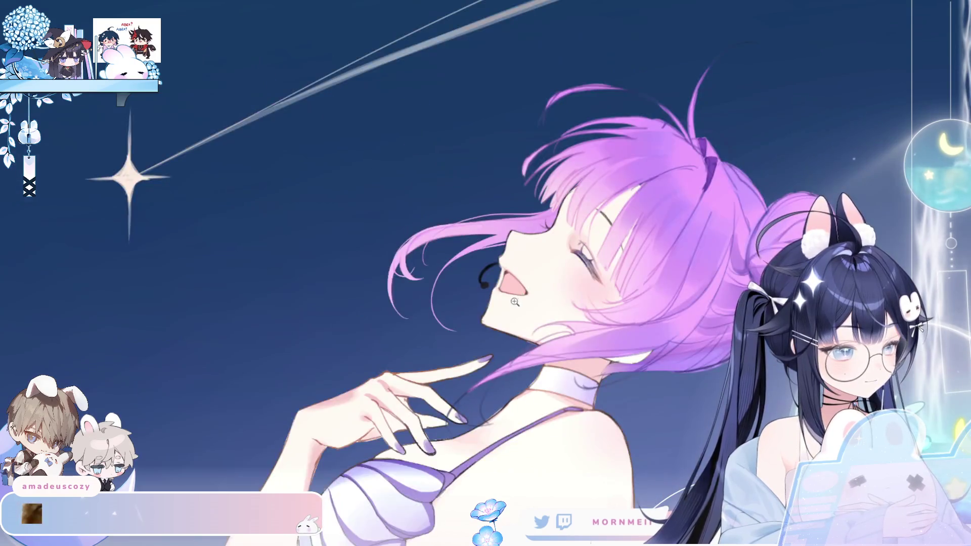
- Draw two thin light strokes along the upper edge of the windswept hair near the face
left_click(543, 252)
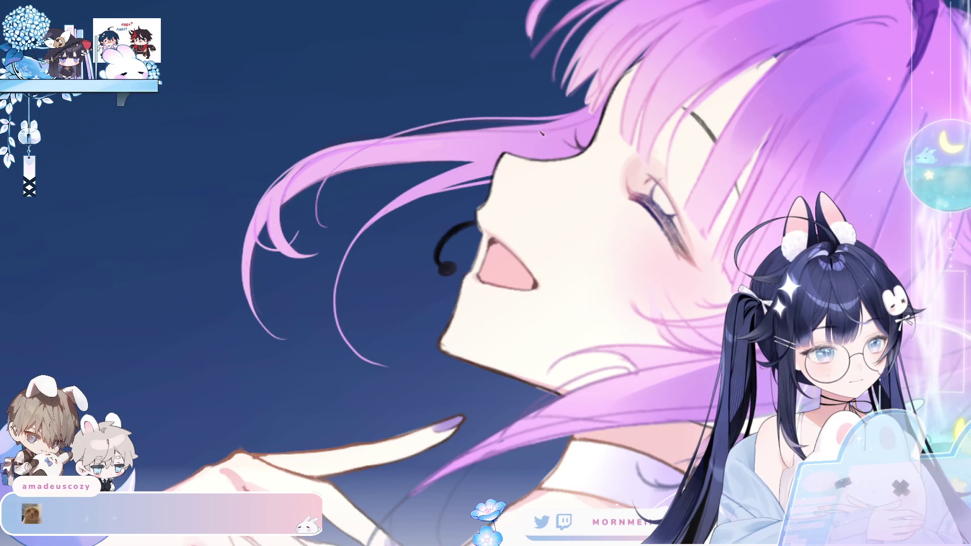
scroll(374, 218, "up", 2)
left_click_drag(354, 219, 473, 209)
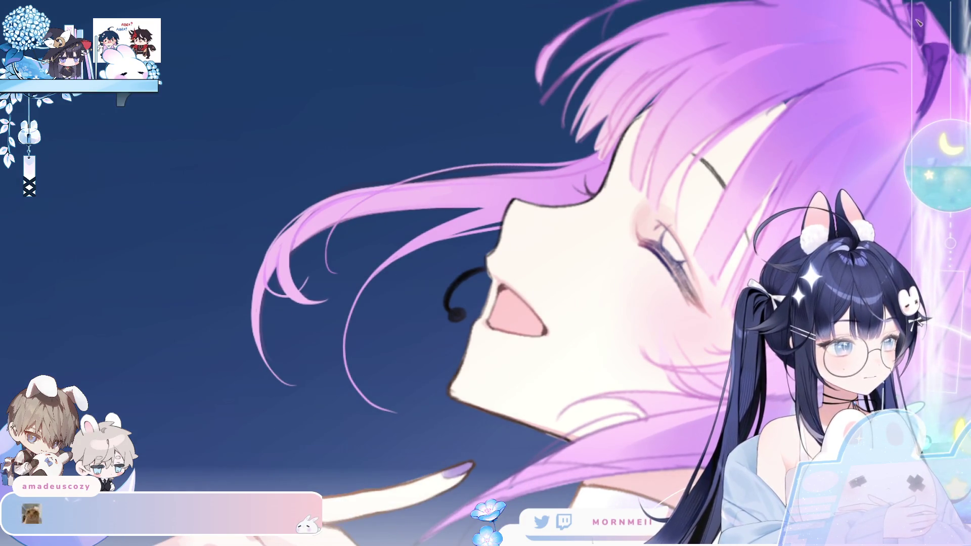
left_click_drag(342, 226, 508, 207)
- Mirror the canvas and zoom between the whole figure and the face to review the strokes
key("m")
key("m")
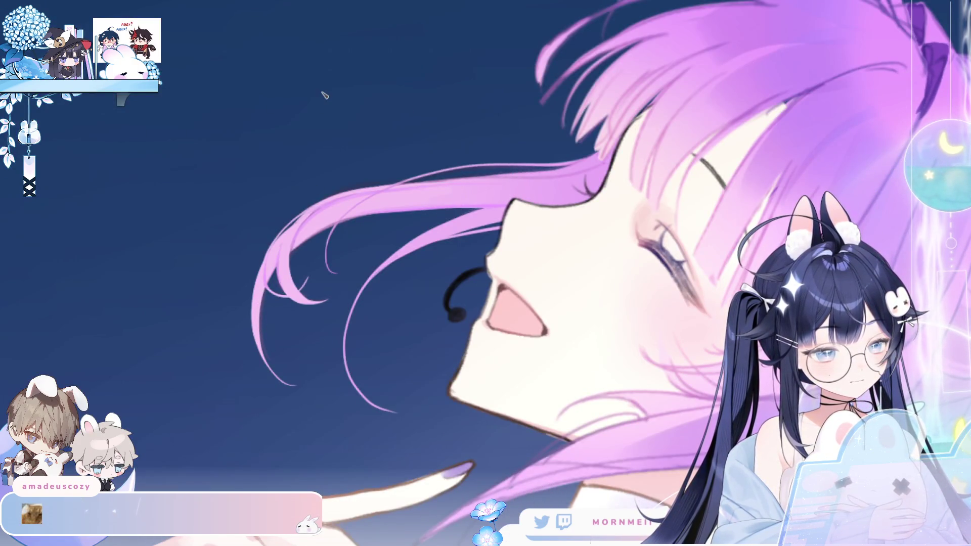
key("minus")
key("minus")
key("m")
key("m")
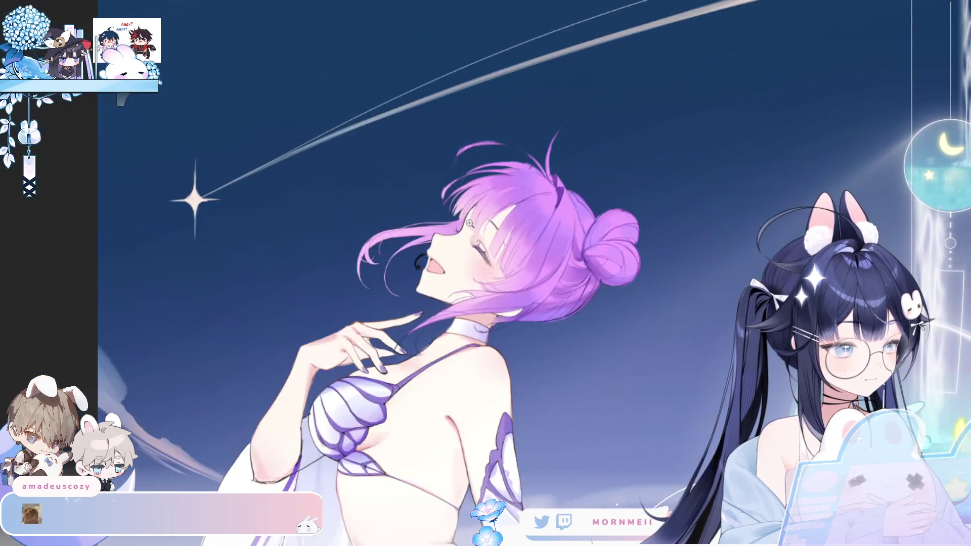
left_click(466, 223)
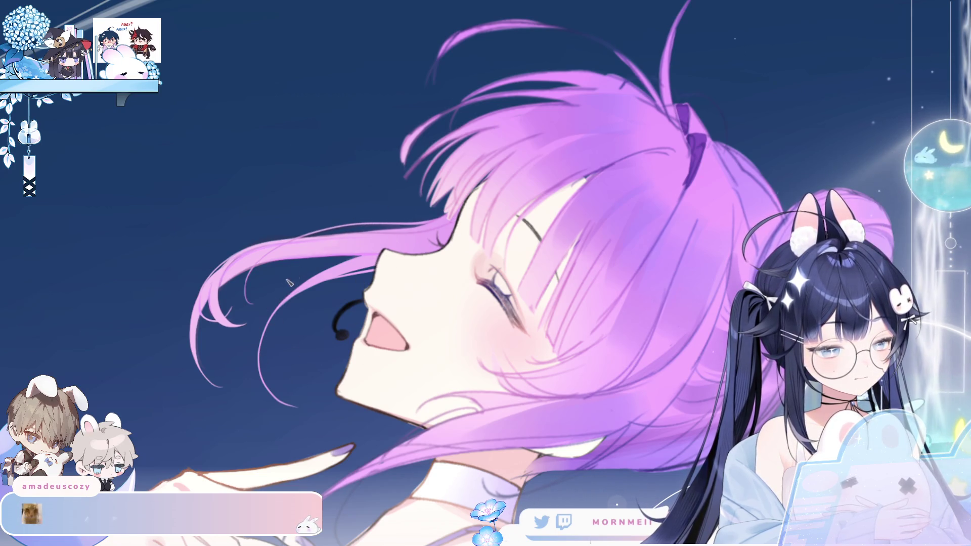
left_click(300, 329, "alt")
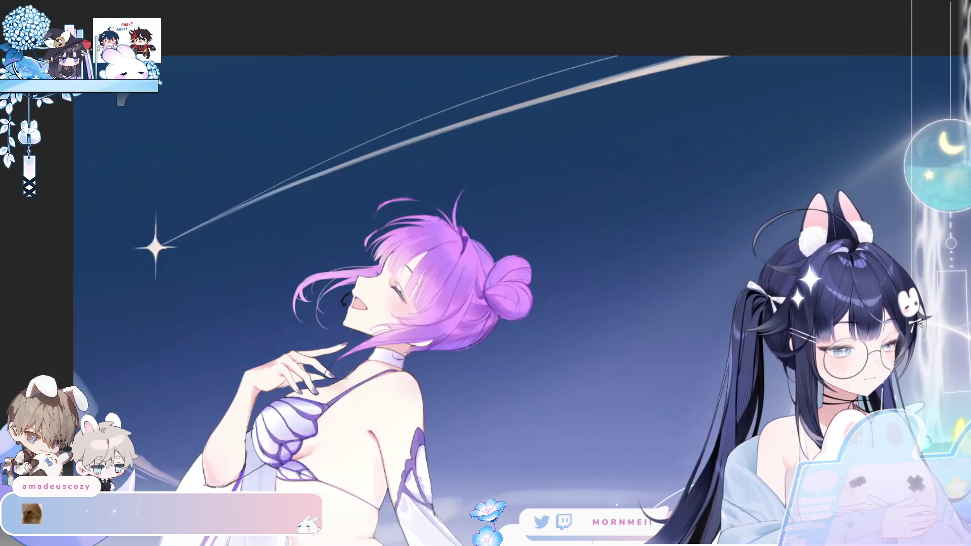
left_click(339, 298)
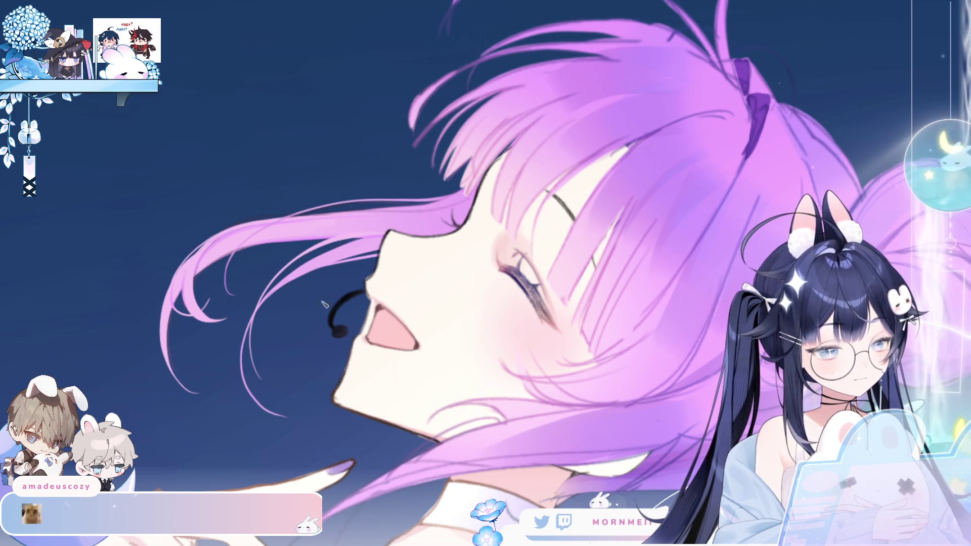
key("ctrl+0")
scroll(542, 295, "down", 2)
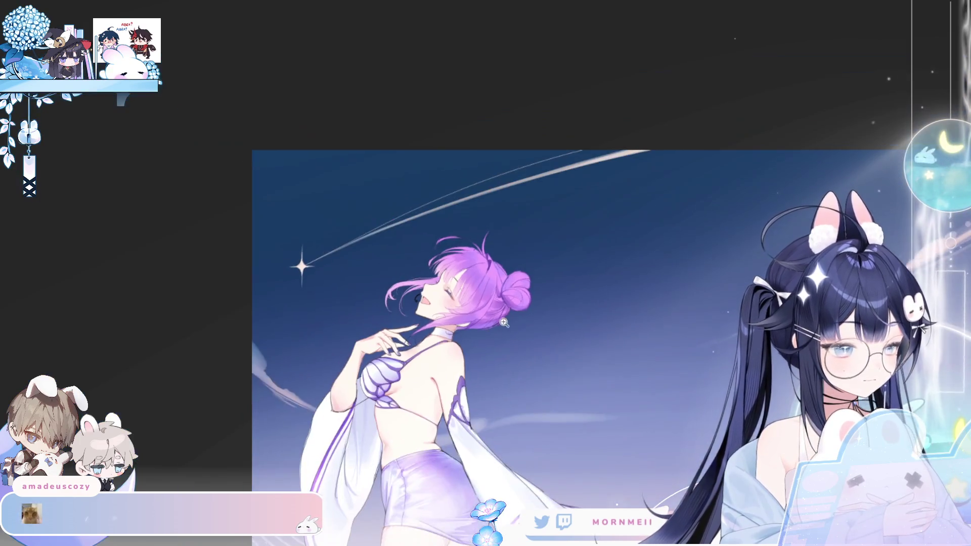
left_click(453, 270)
left_click(454, 269)
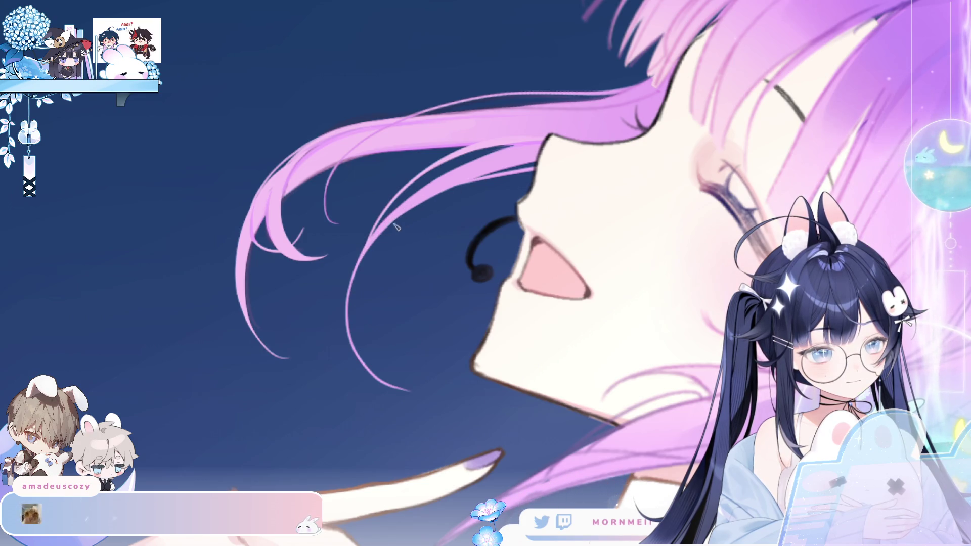
- Undo the overlong tail of the latest pink hair strand beside the face
scroll(481, 249, "down", 5)
scroll(411, 340, "up", 5)
scroll(481, 304, "up", 1)
scroll(460, 191, "down", 1)
scroll(253, 152, "up", 1)
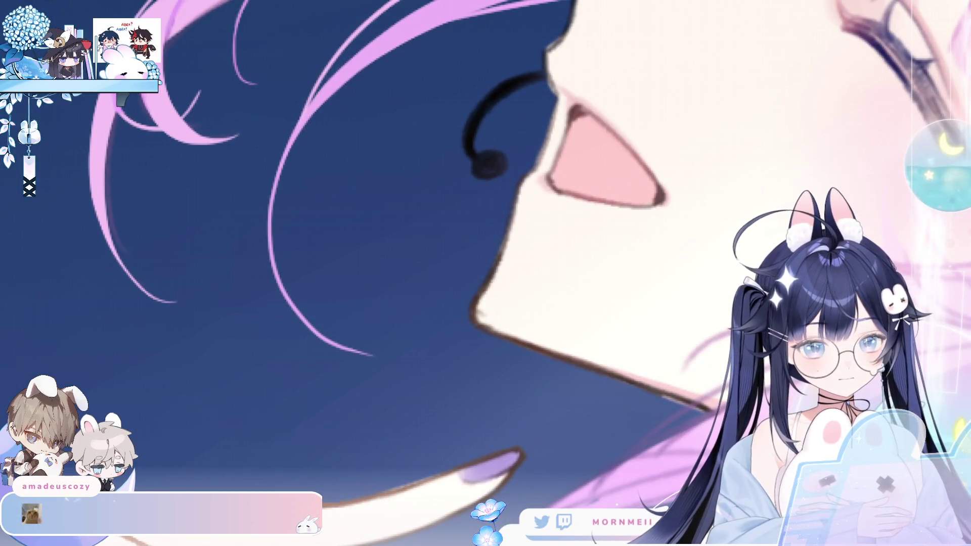
key("ctrl+z")
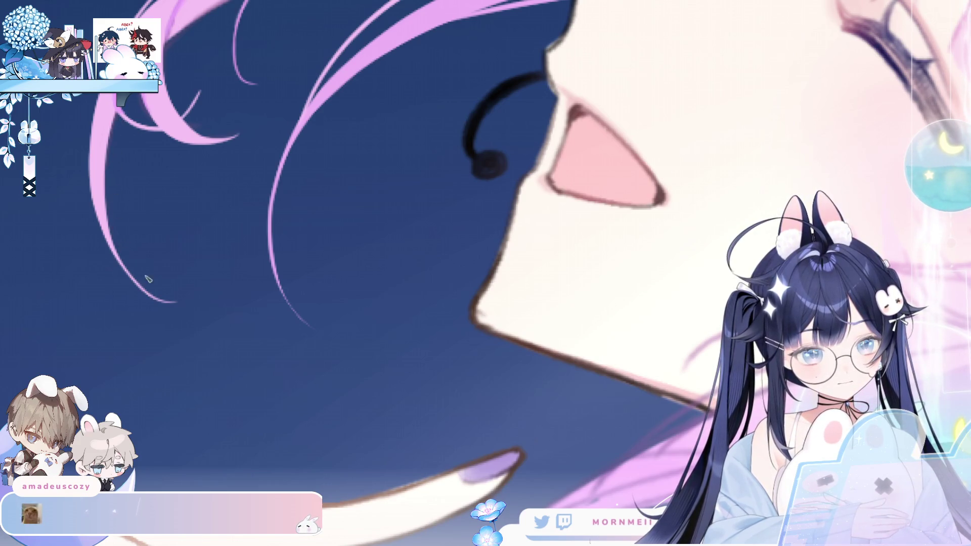
- Compare the long strands by undoing and redoing them, then lasso the hair above the face
key("ctrl+0")
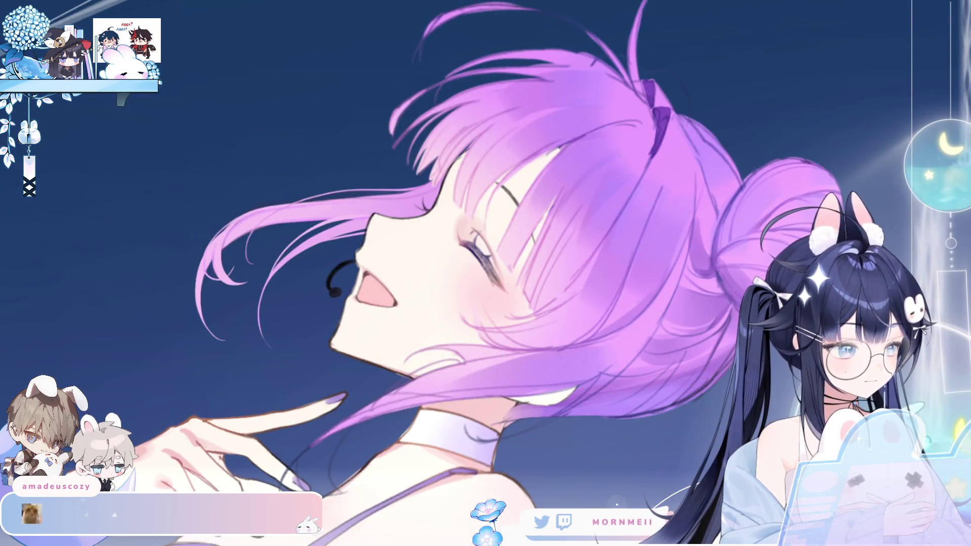
key("ctrl+z")
key("ctrl+shift+z")
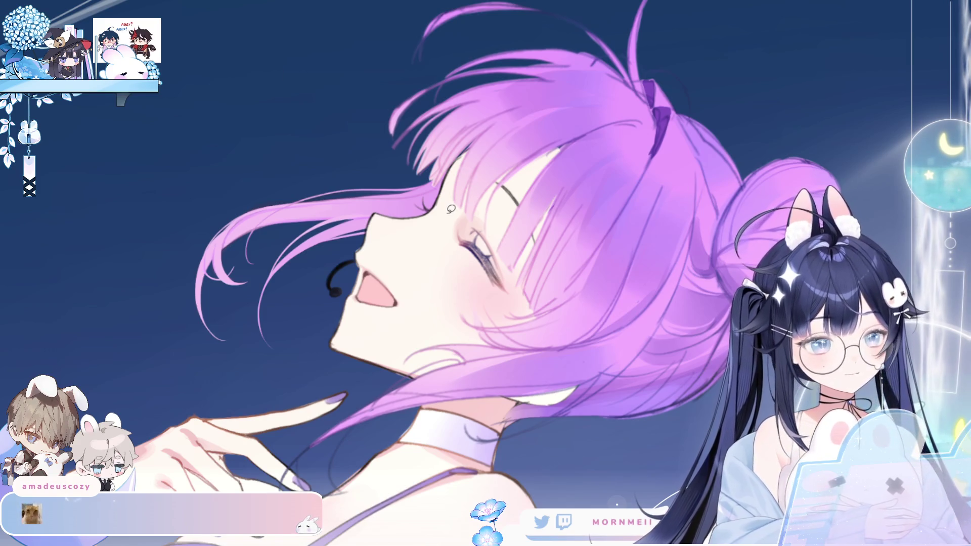
mouse_move(529, 301)
left_mouse_down()
mouse_move(445, 116)
mouse_move(663, 238)
left_mouse_up()
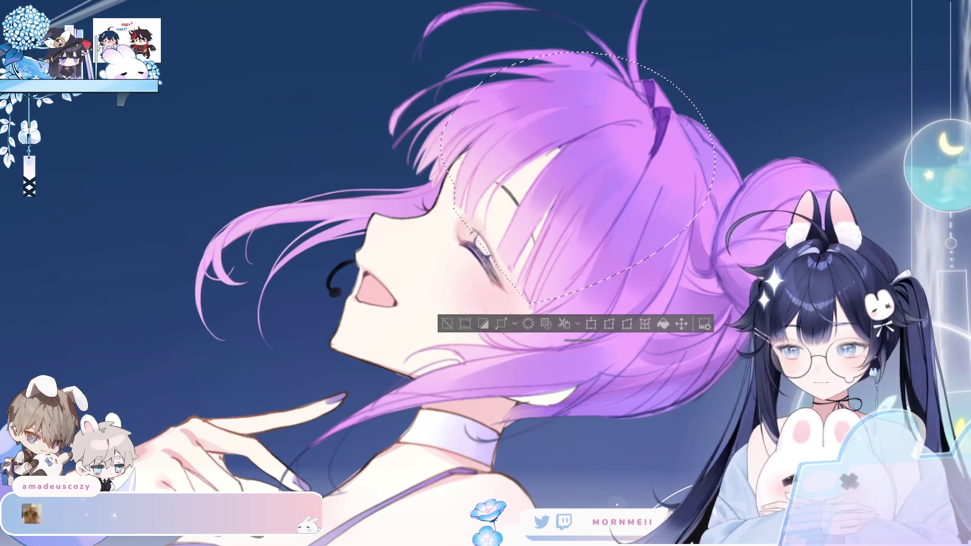
key("ctrl+d")
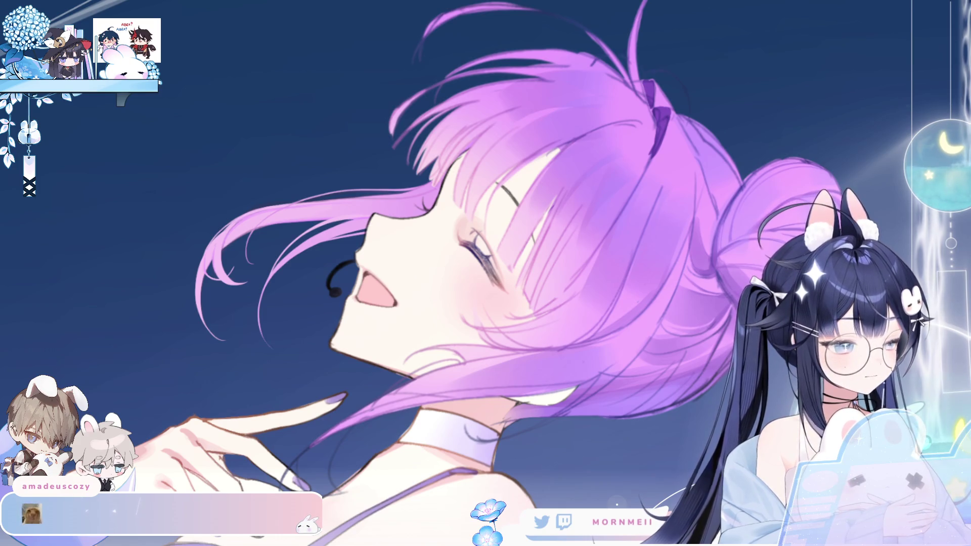
key("h")
key("h")
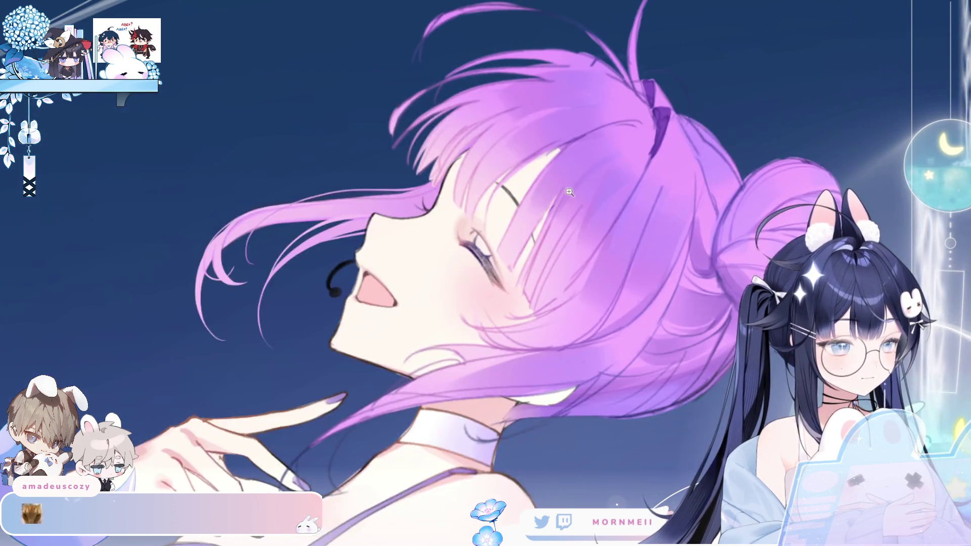
left_click(445, 292)
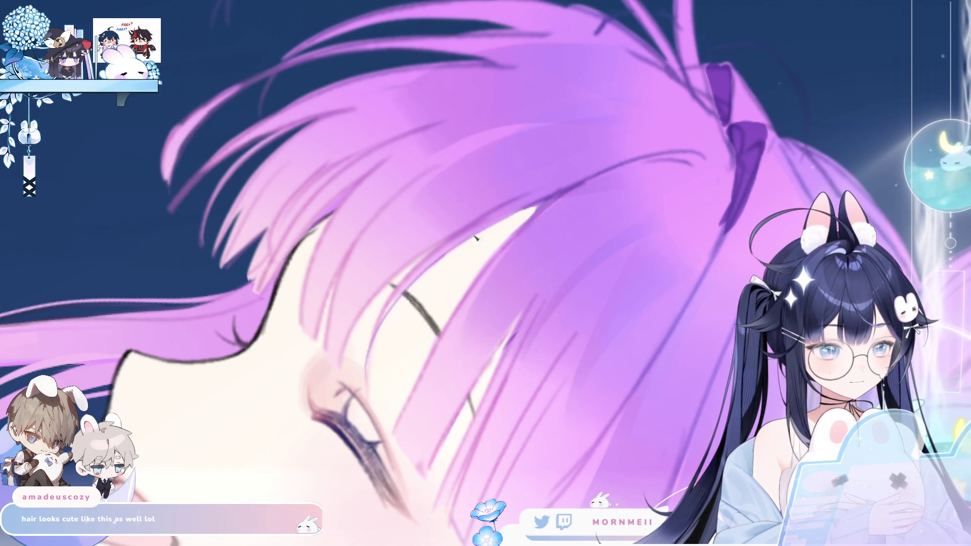
scroll(435, 259, "down", 3)
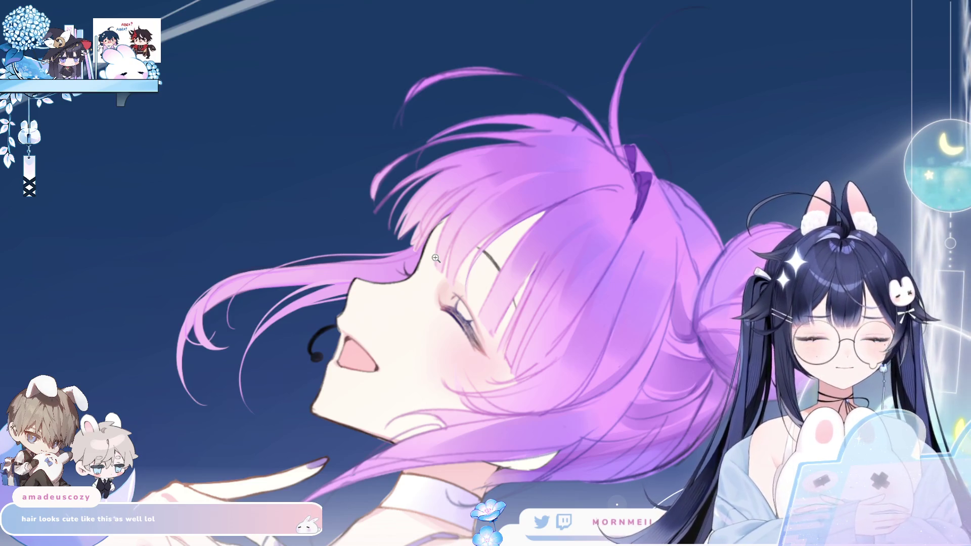
left_click(527, 212)
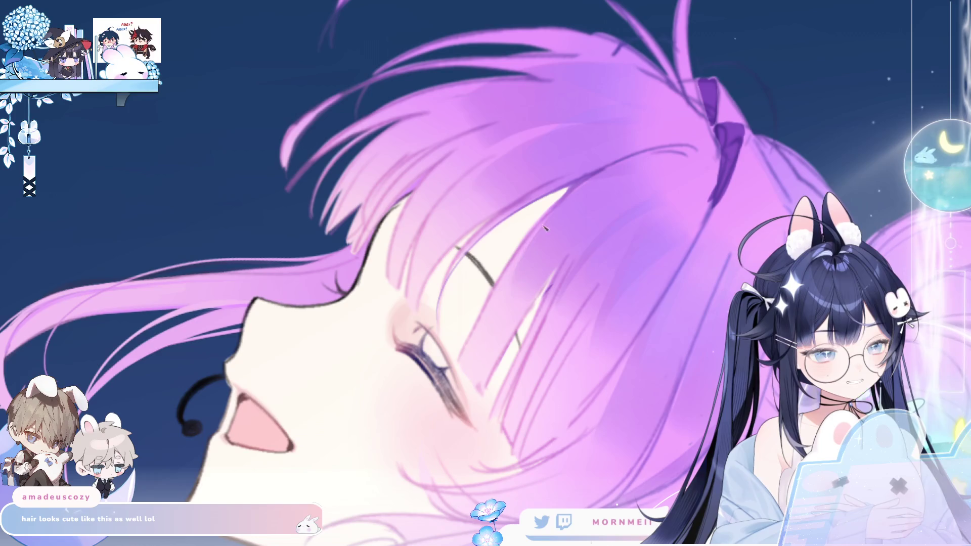
key("ctrl+z")
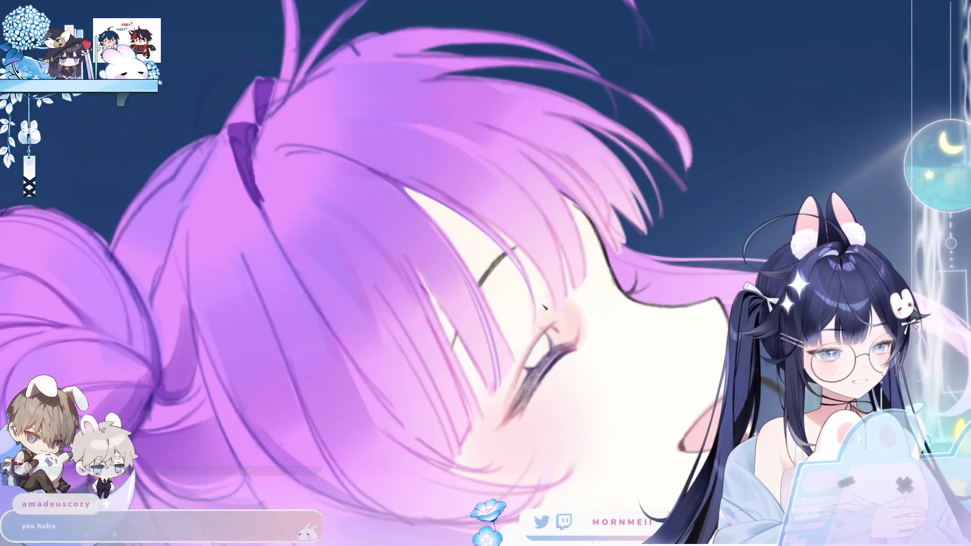
key("ctrl+y")
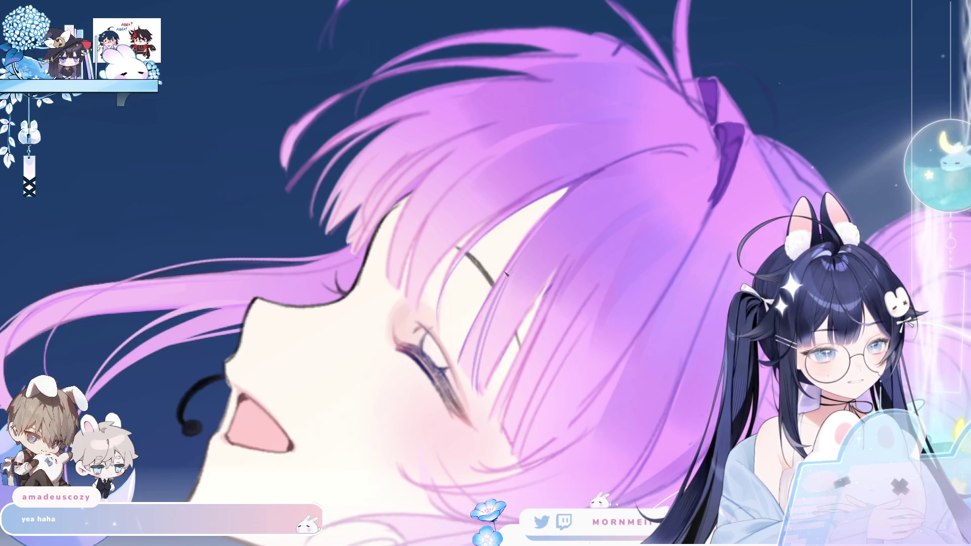
key("ctrl+z")
key("ctrl+y")
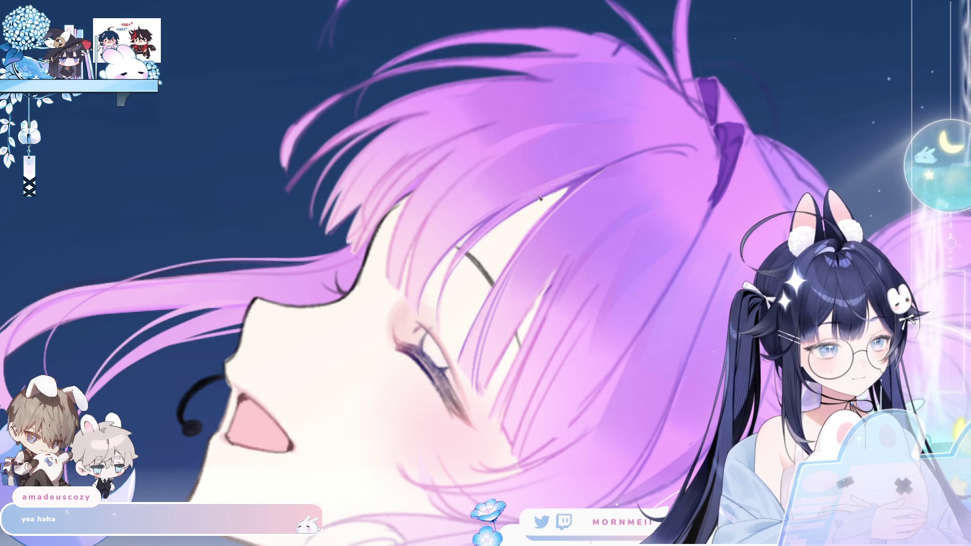
key("ctrl+0")
key("h")
key("h")
left_click(687, 163)
key("h")
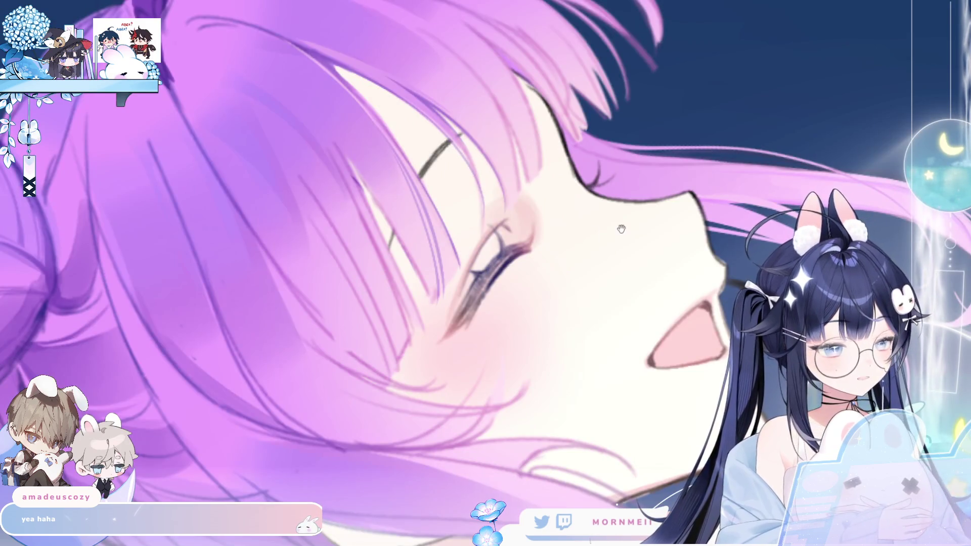
left_click(296, 209)
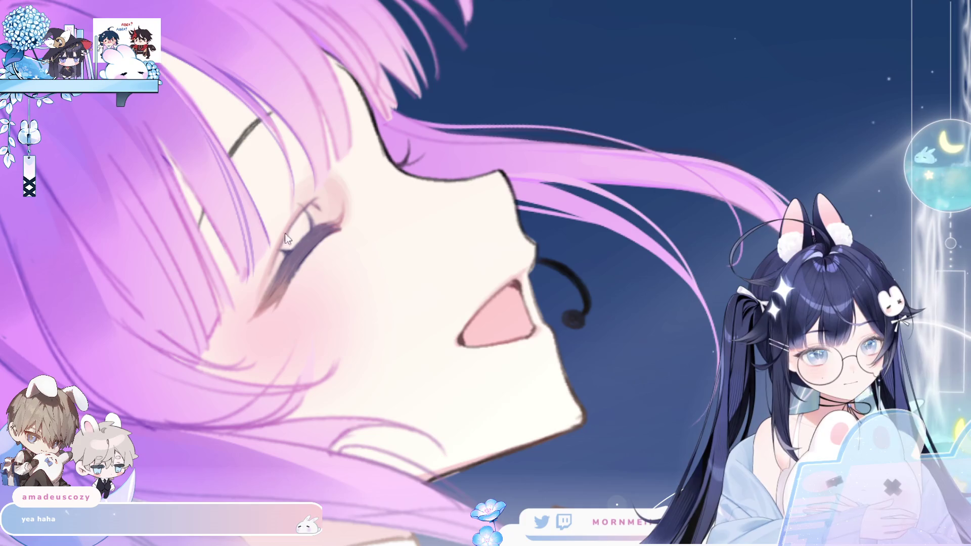
- Darken the eyelashes with a smaller brush, including the lash tip in the mirrored view
key("bracketleft")
key("bracketleft")
key("bracketleft")
left_click_drag(303, 245, 278, 289)
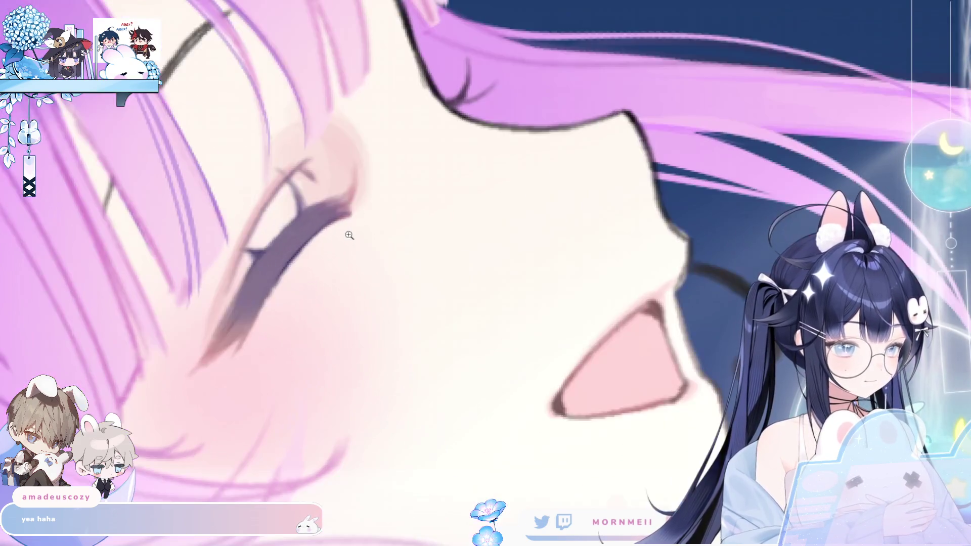
scroll(417, 273, "up", 1)
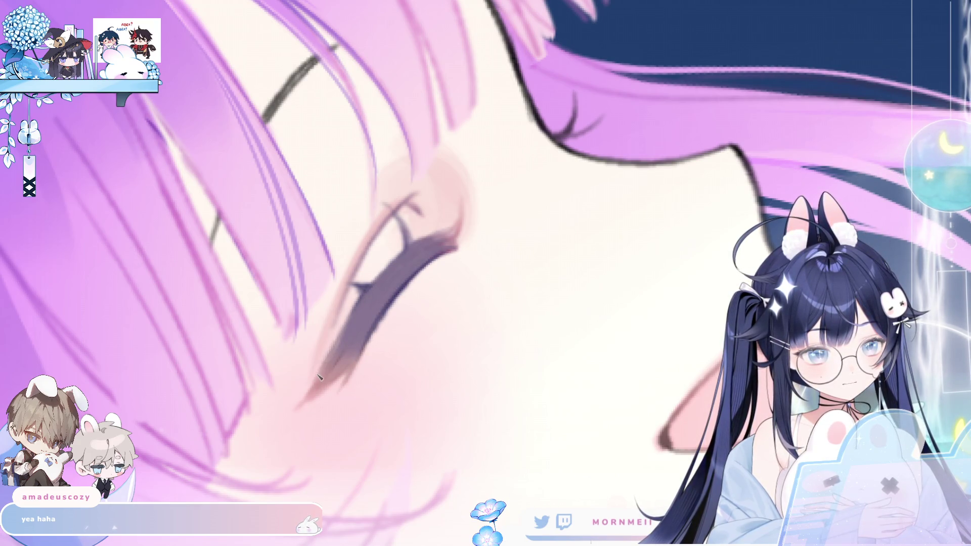
key("h")
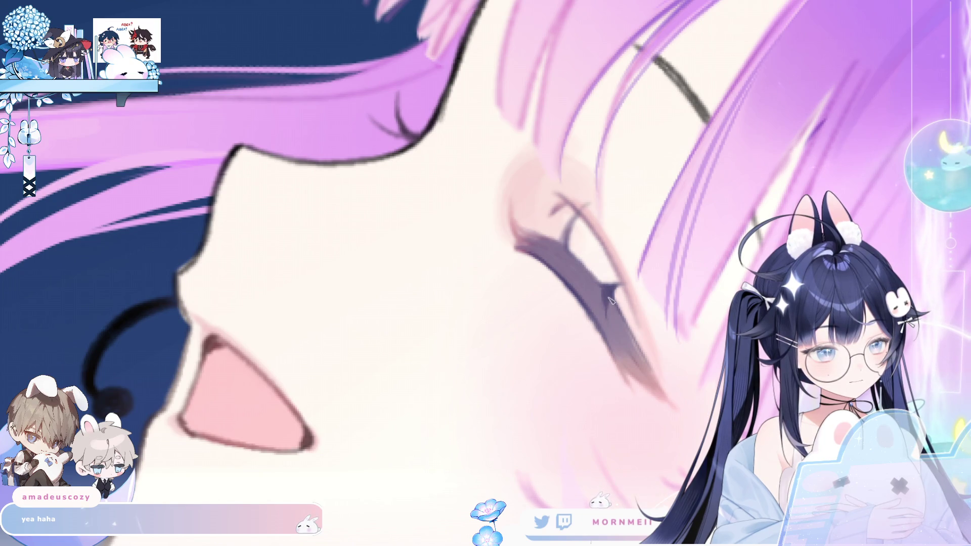
left_click_drag(603, 293, 606, 314)
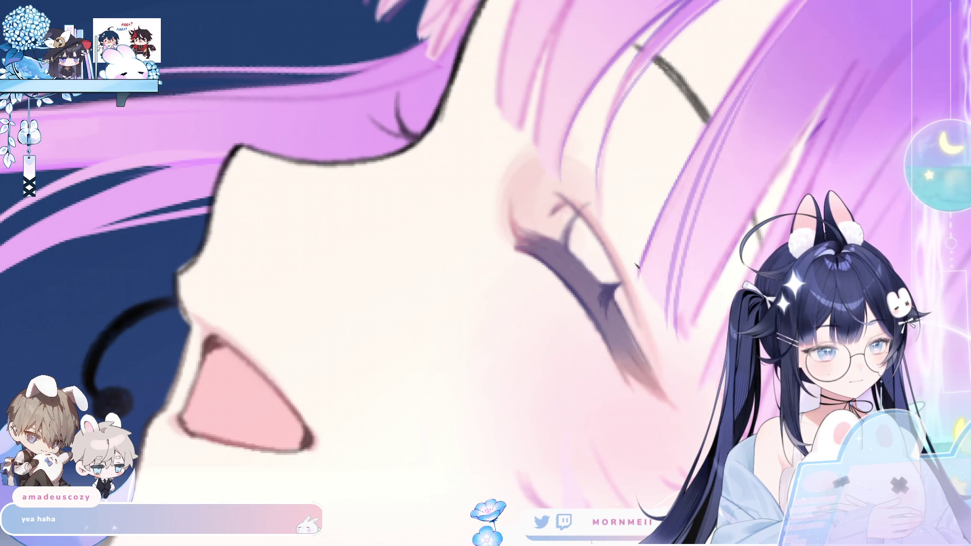
key("h")
key("h")
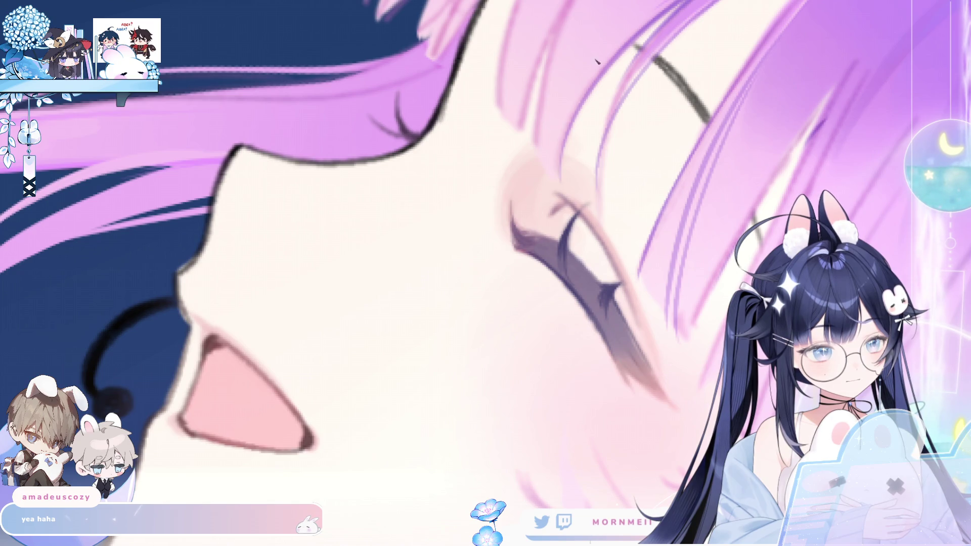
- Flip the canvas back and forth to check the closed eye and face from both sides
key("m")
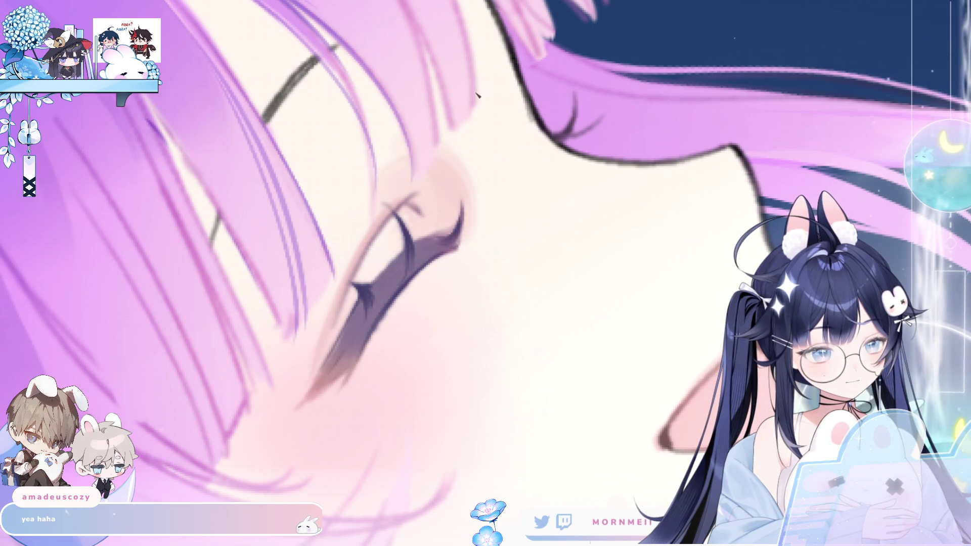
key("m")
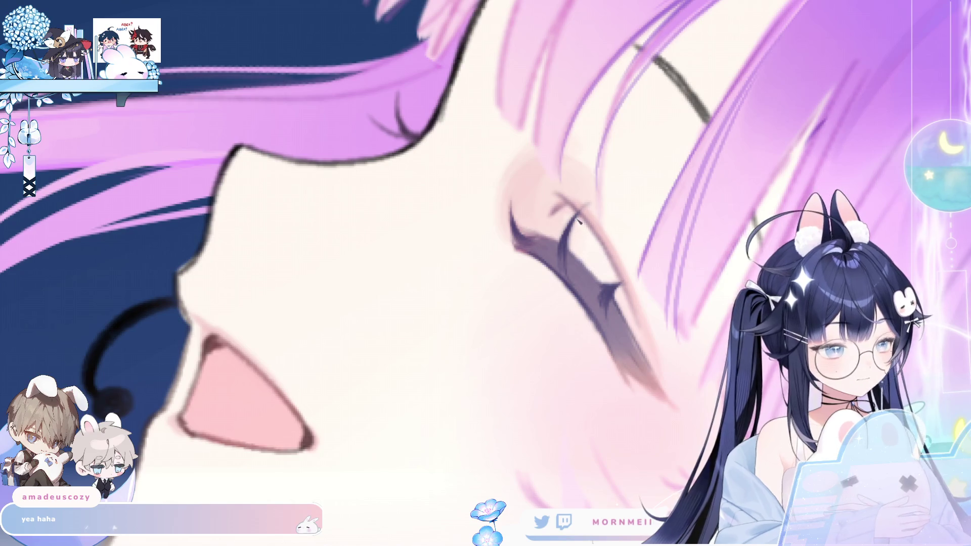
key("m")
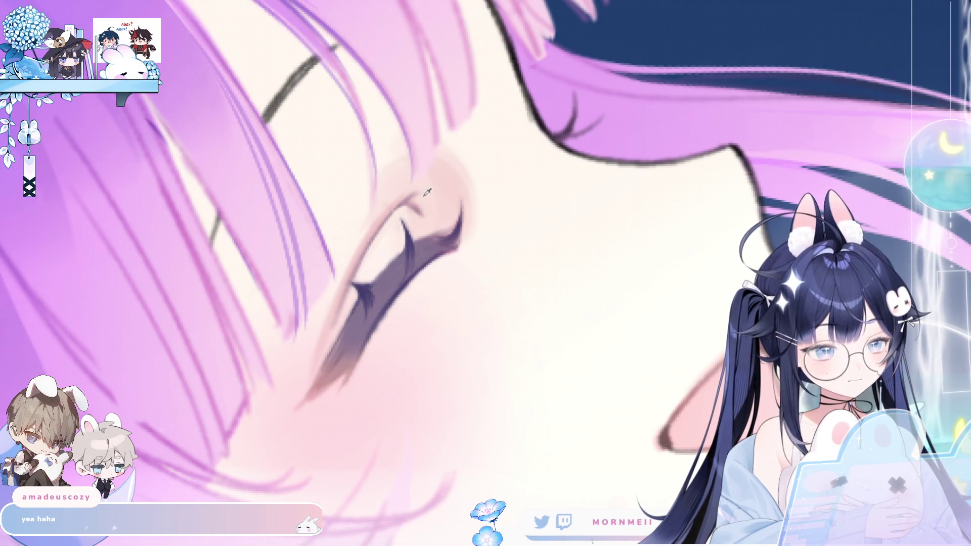
key("h")
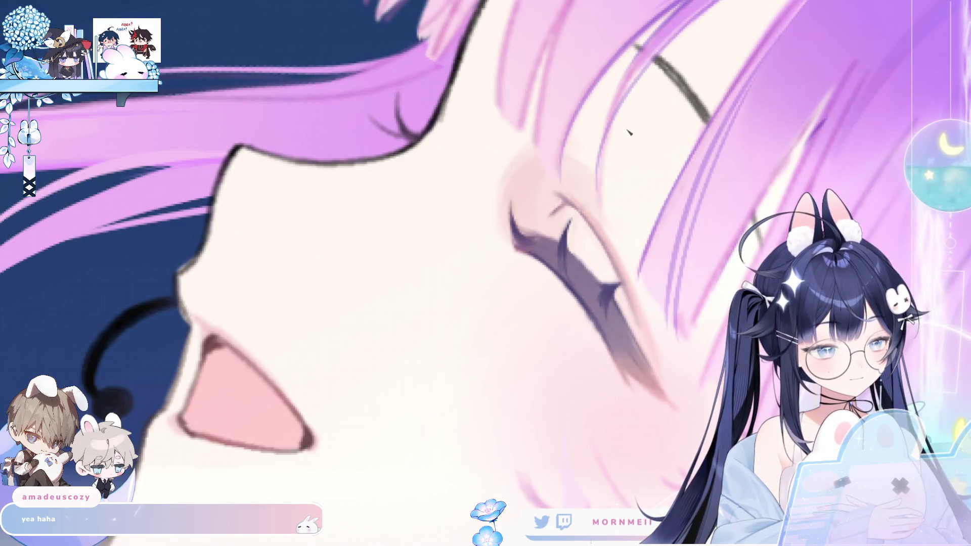
key("h")
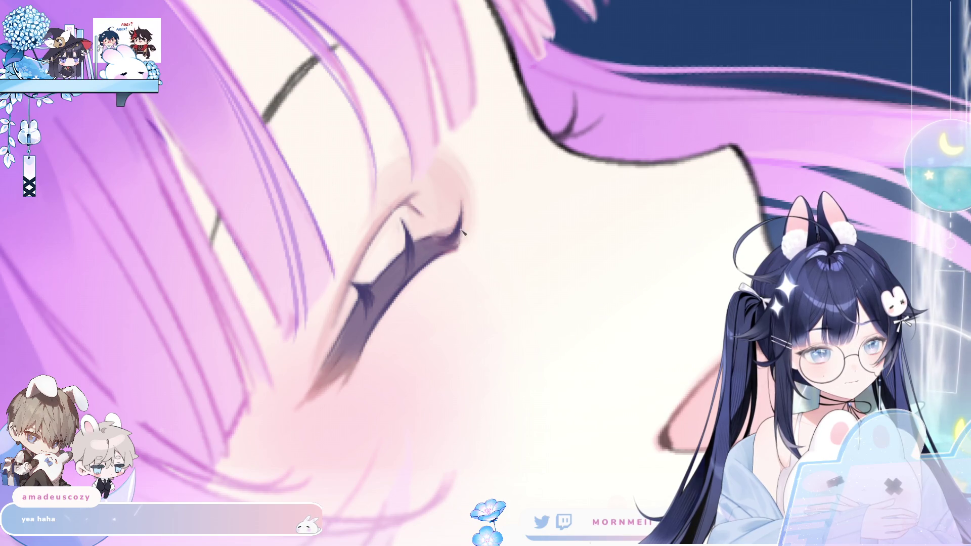
key("h")
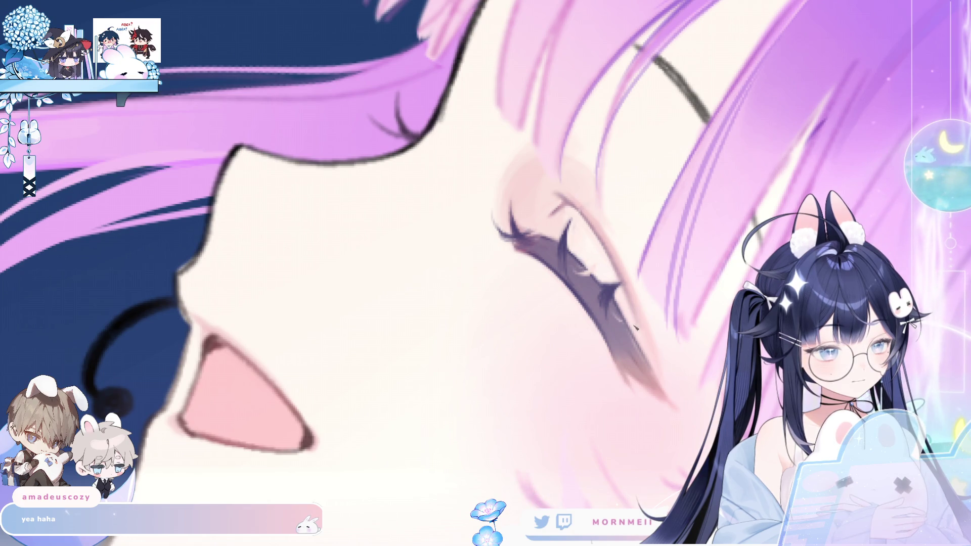
key("h")
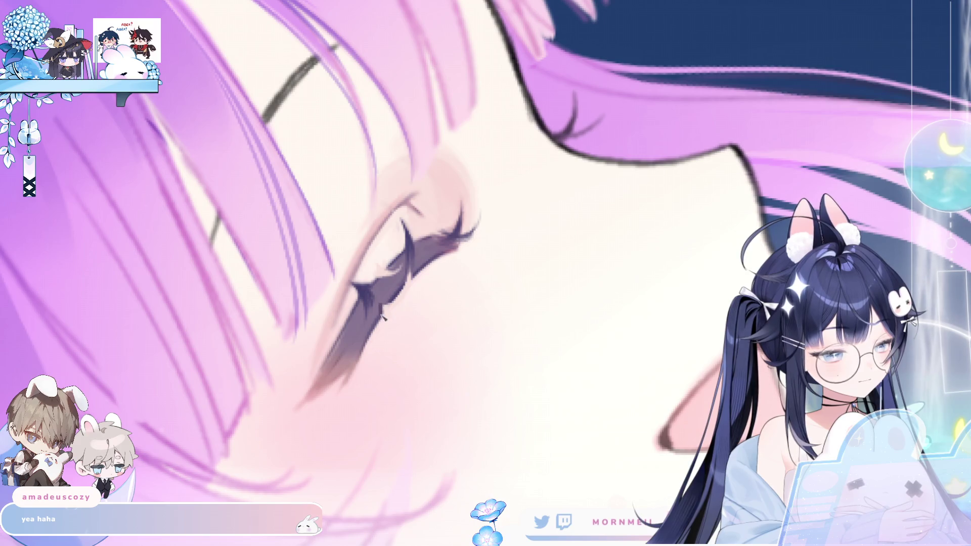
key("ctrl+0")
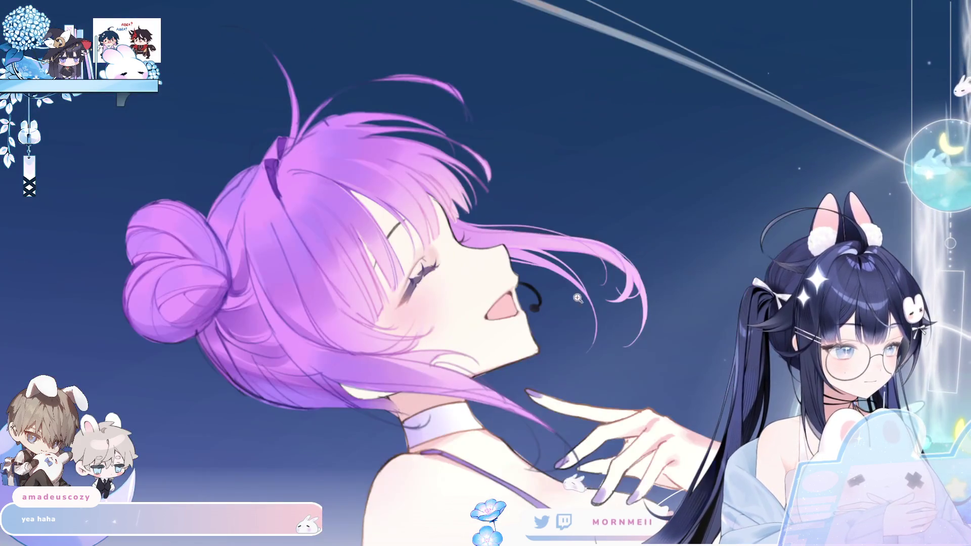
left_click_drag(578, 298, 620, 130)
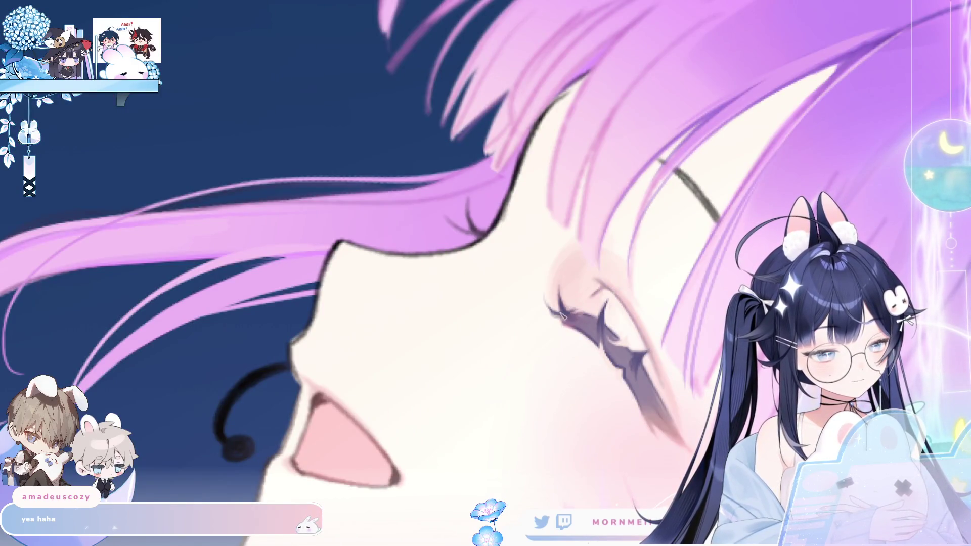
key("h")
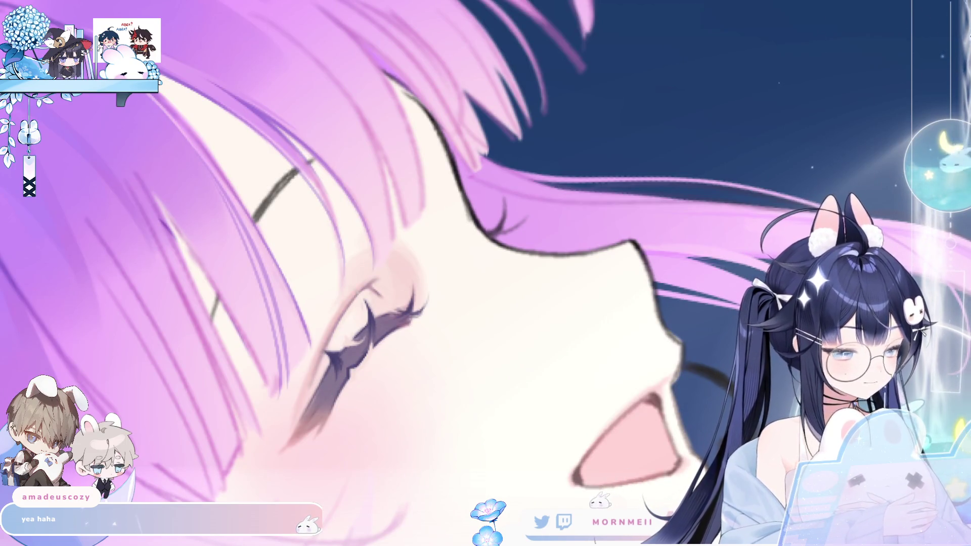
left_click_drag(481, 365, 500, 420)
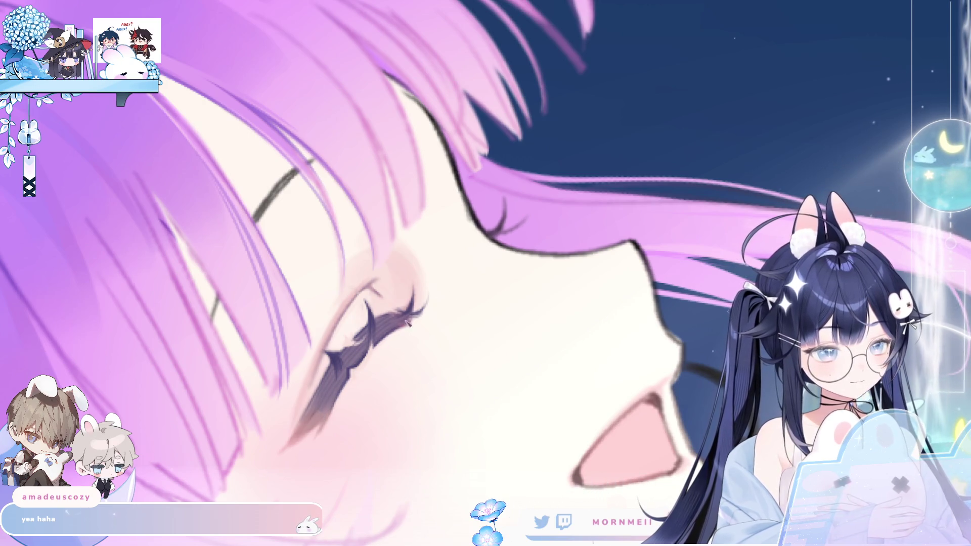
key("h")
key("h")
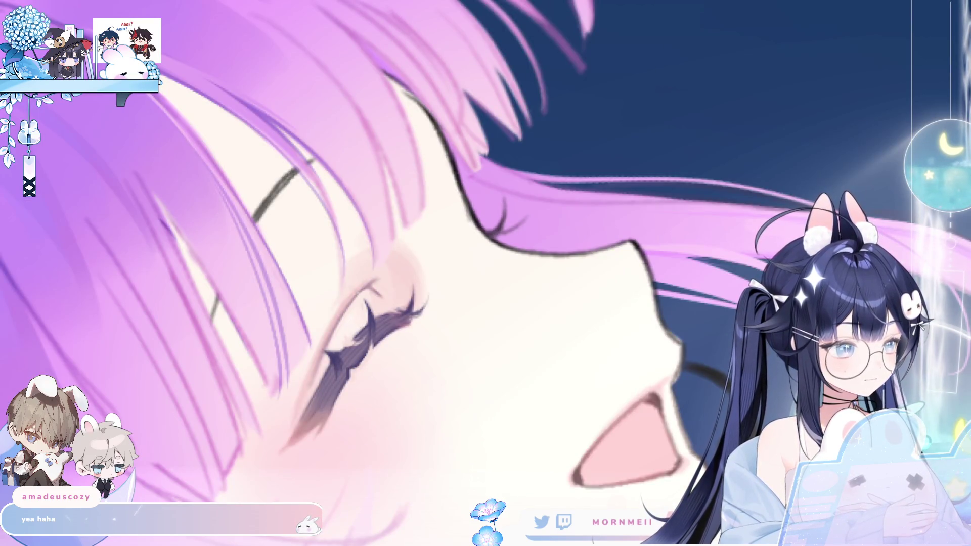
key("h")
key("h")
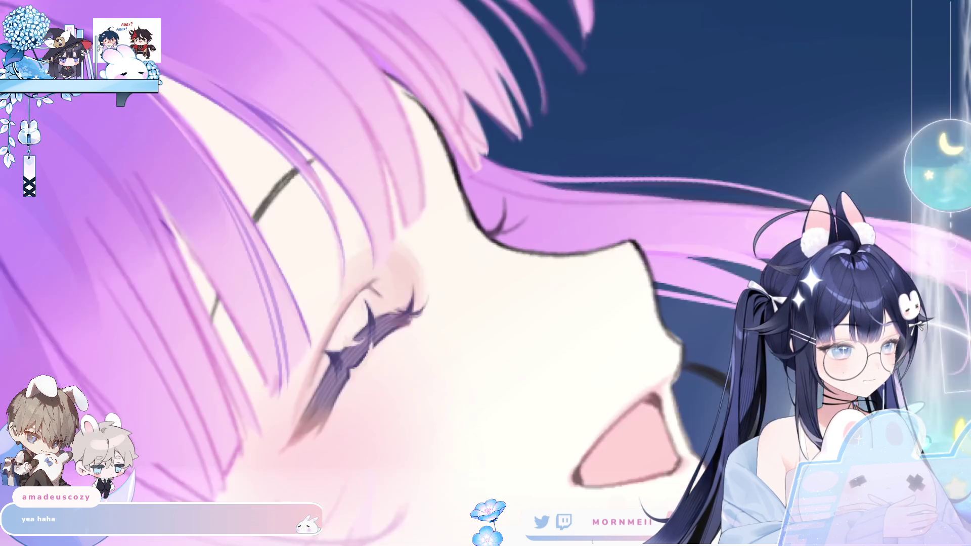
key("ctrl+0")
key("h")
key("h")
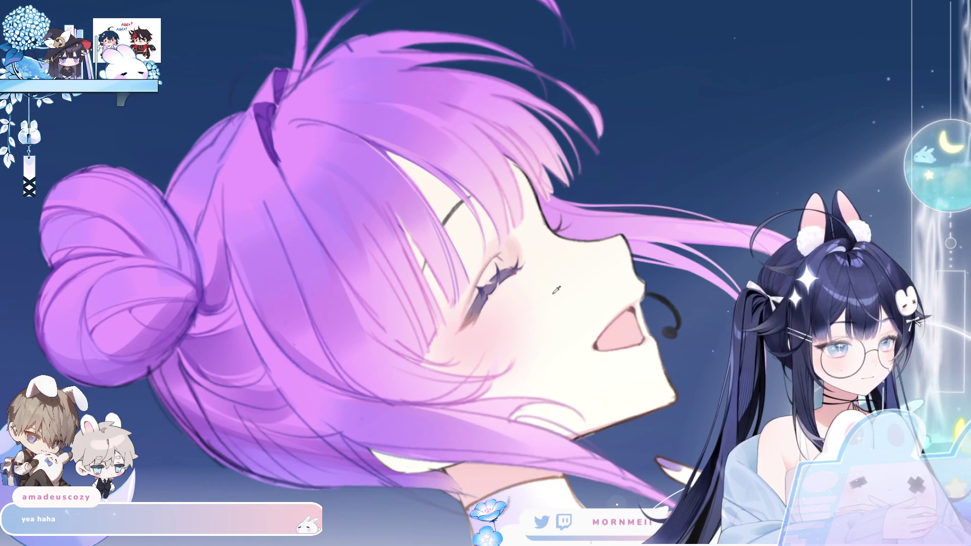
left_click(505, 269)
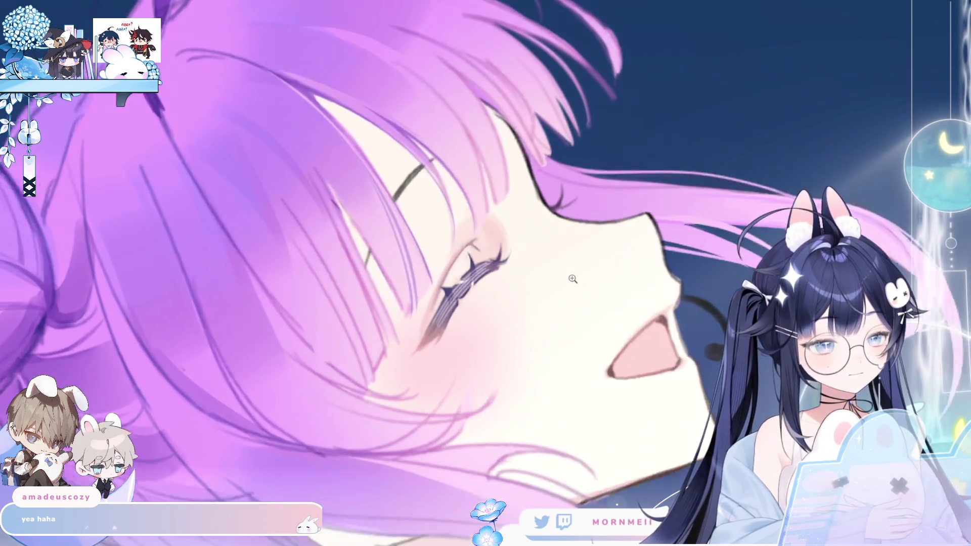
key("h")
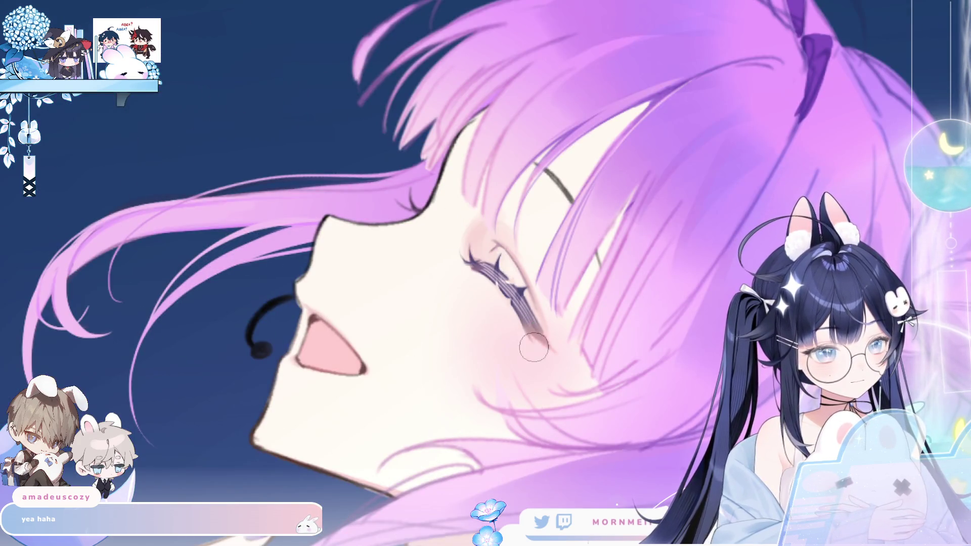
key("h")
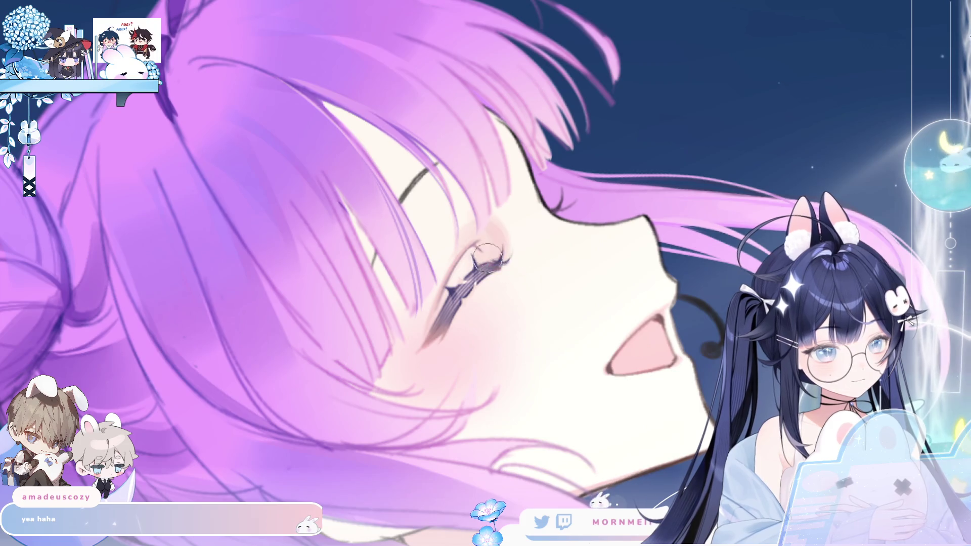
scroll(510, 267, "down", 3)
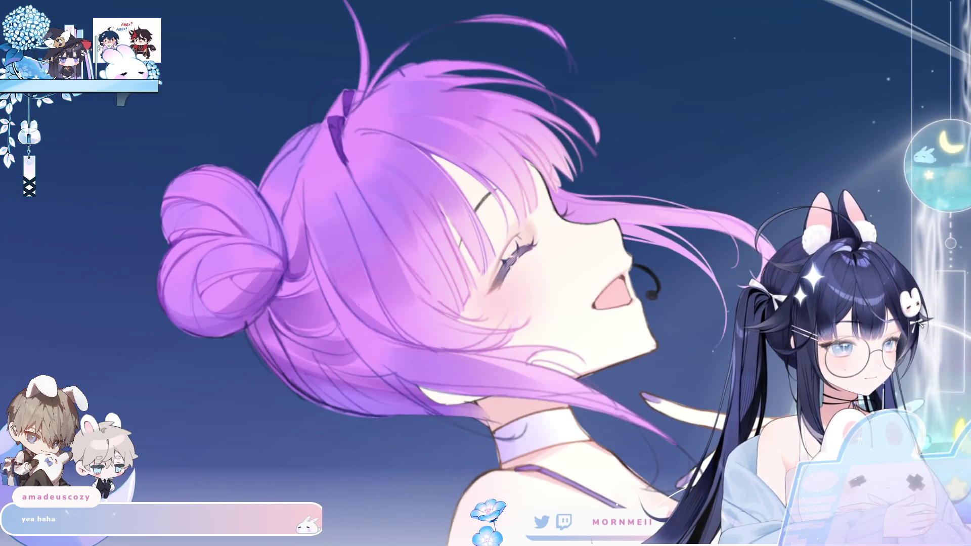
scroll(511, 263, "down", 2)
key("h")
key("h")
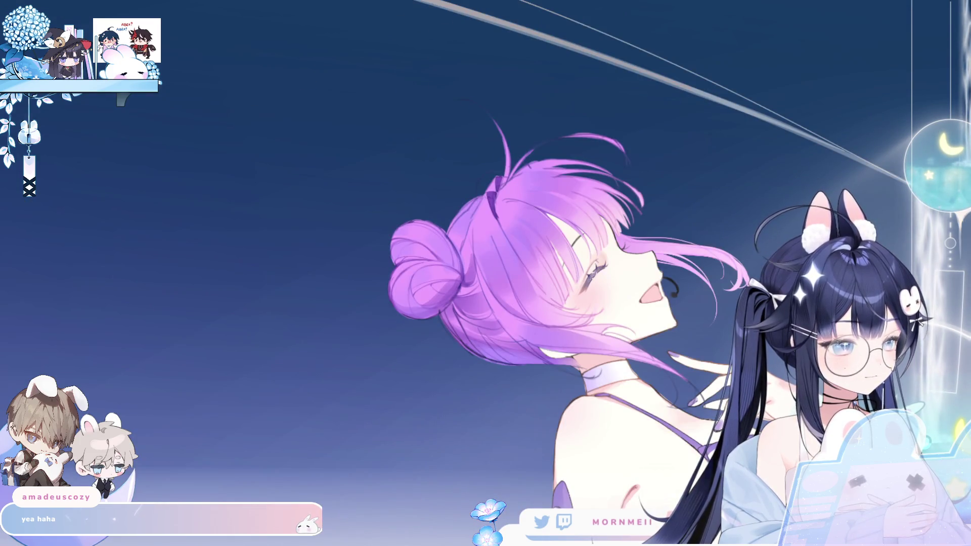
scroll(647, 270, "up", 5)
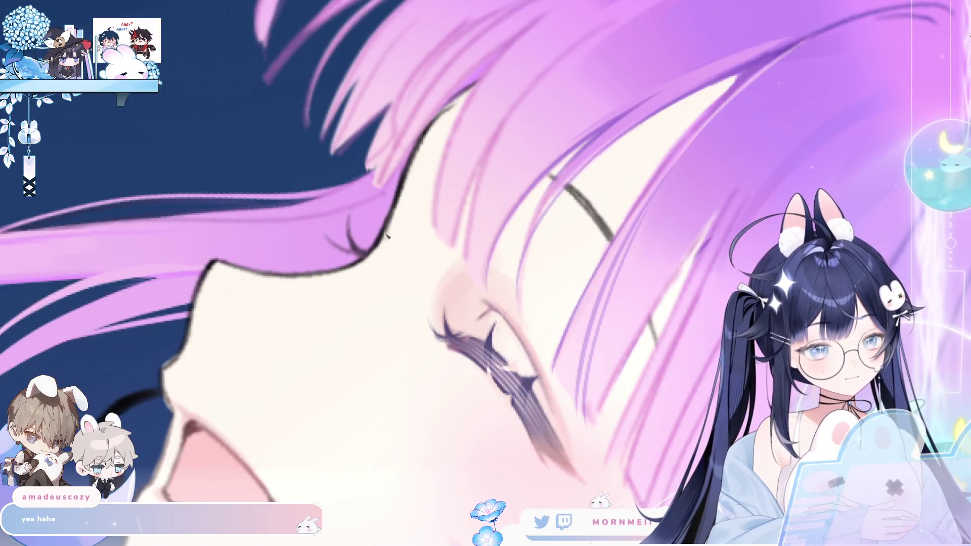
key("ctrl+0")
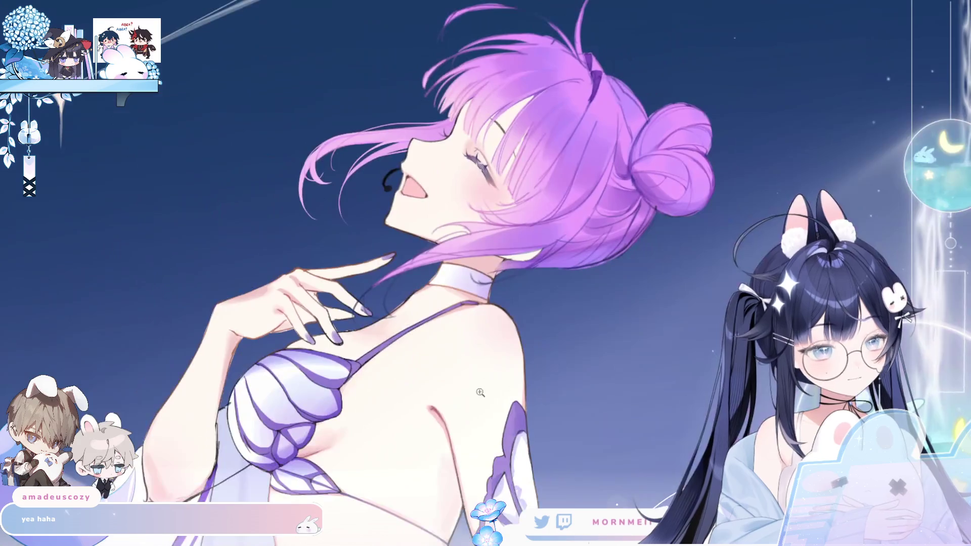
scroll(560, 88, "up", 5)
scroll(106, 139, "up", 3)
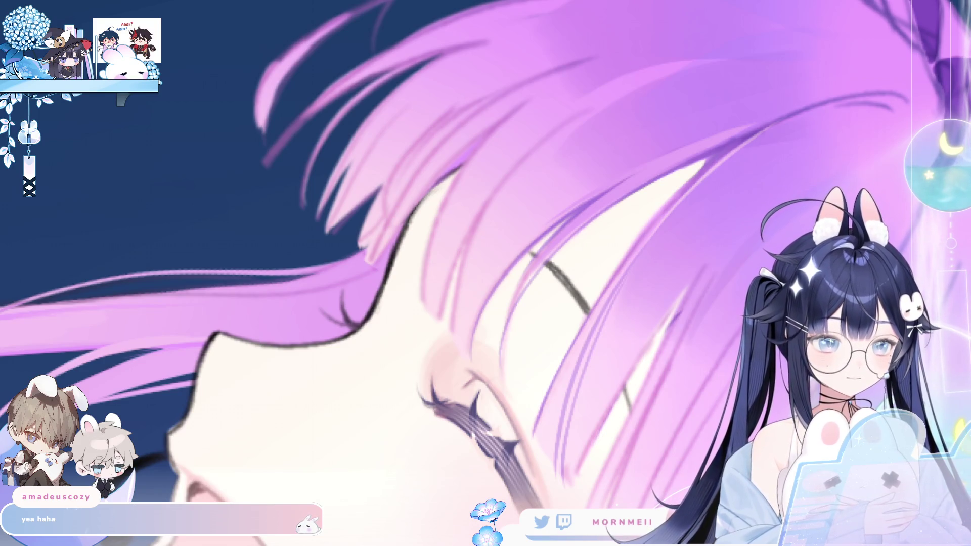
scroll(304, 200, "right", 3)
scroll(304, 200, "right", 5)
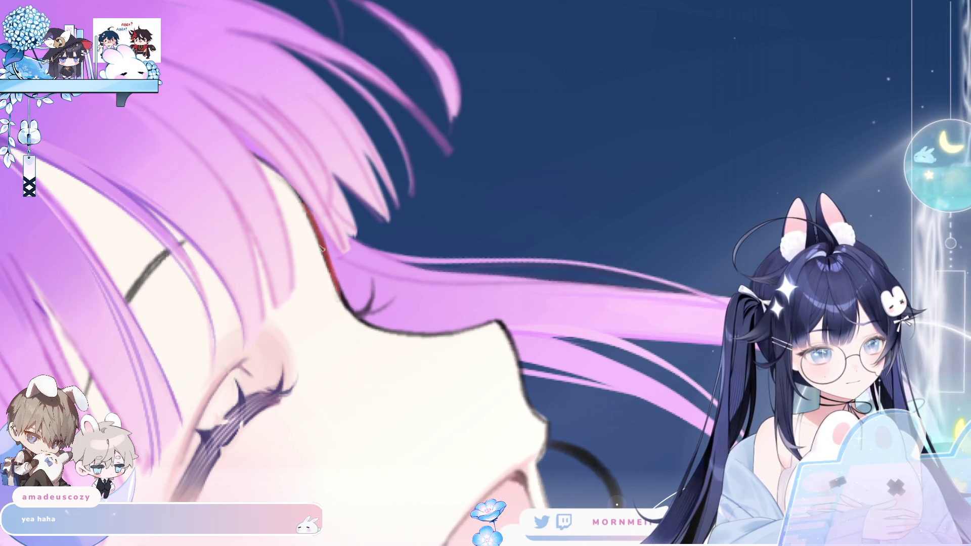
mouse_move(347, 307)
left_mouse_down()
mouse_move(389, 334)
mouse_move(387, 324)
left_mouse_up()
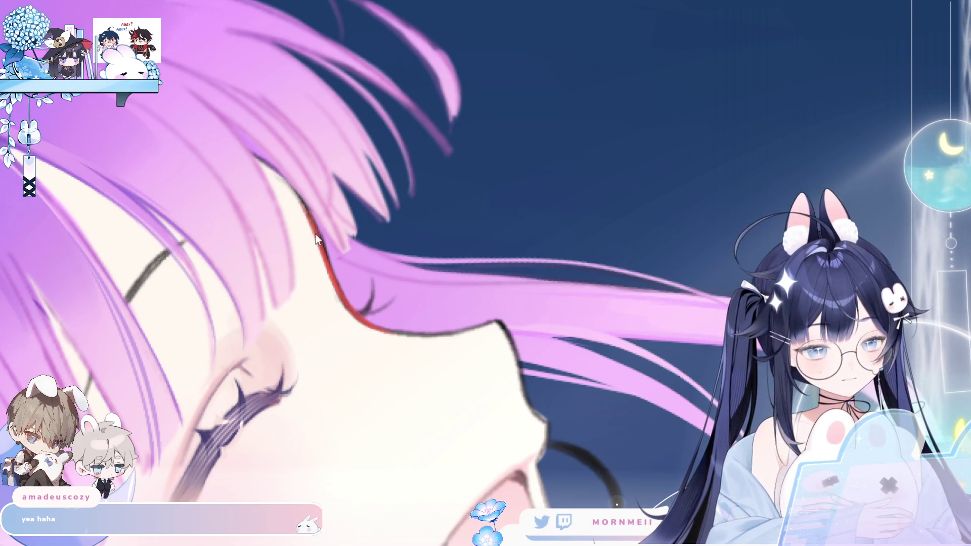
mouse_move(305, 217)
left_mouse_down()
mouse_move(385, 329)
mouse_move(475, 330)
mouse_move(505, 316)
left_mouse_up()
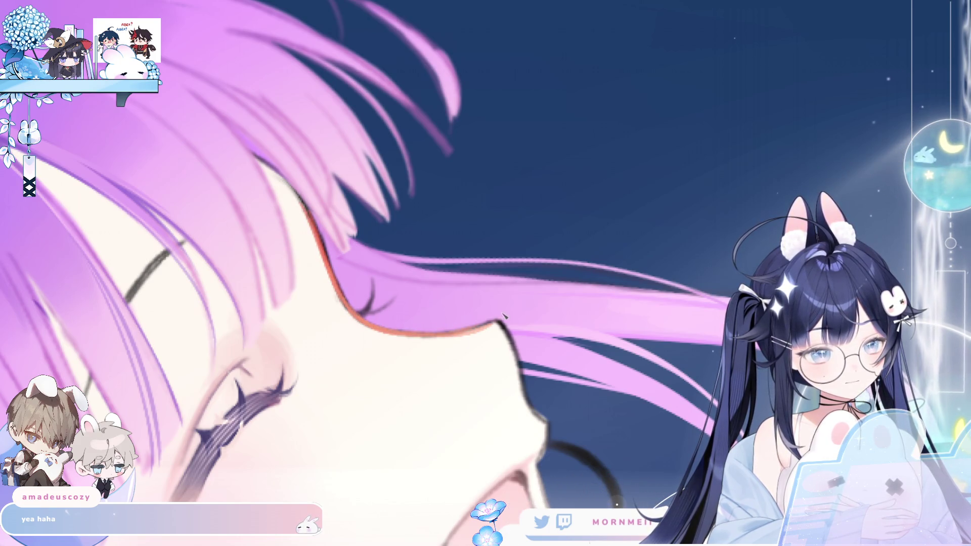
mouse_move(515, 352)
left_mouse_down()
mouse_move(531, 412)
mouse_move(545, 422)
left_mouse_up()
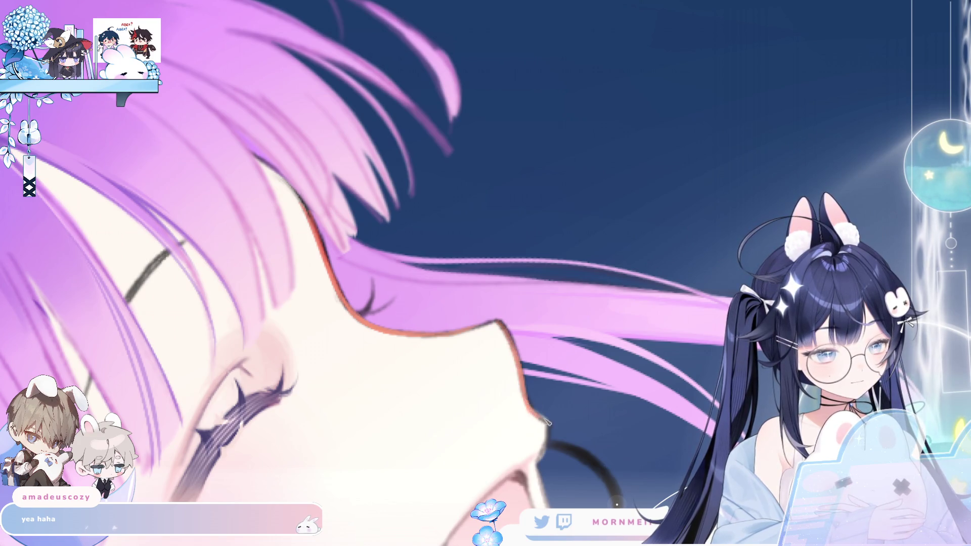
key("h")
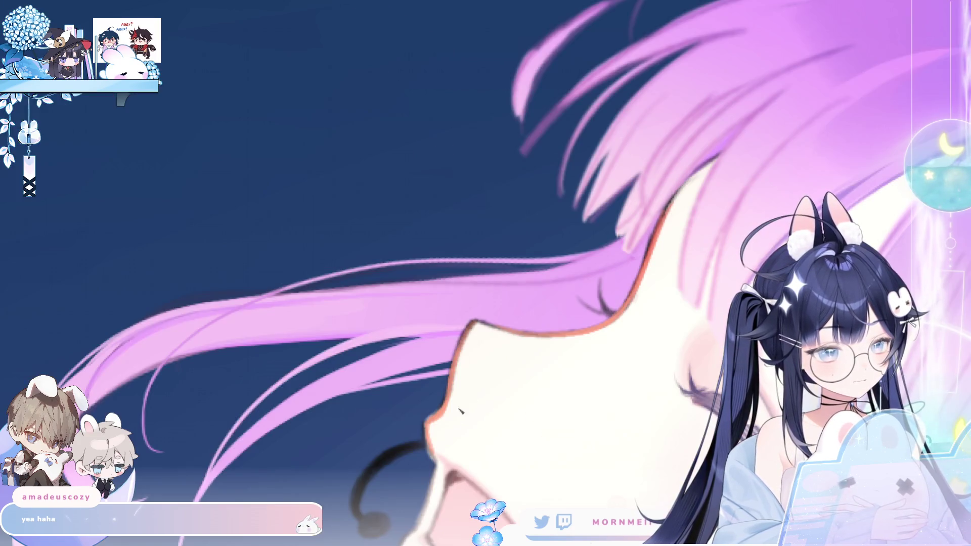
key("h")
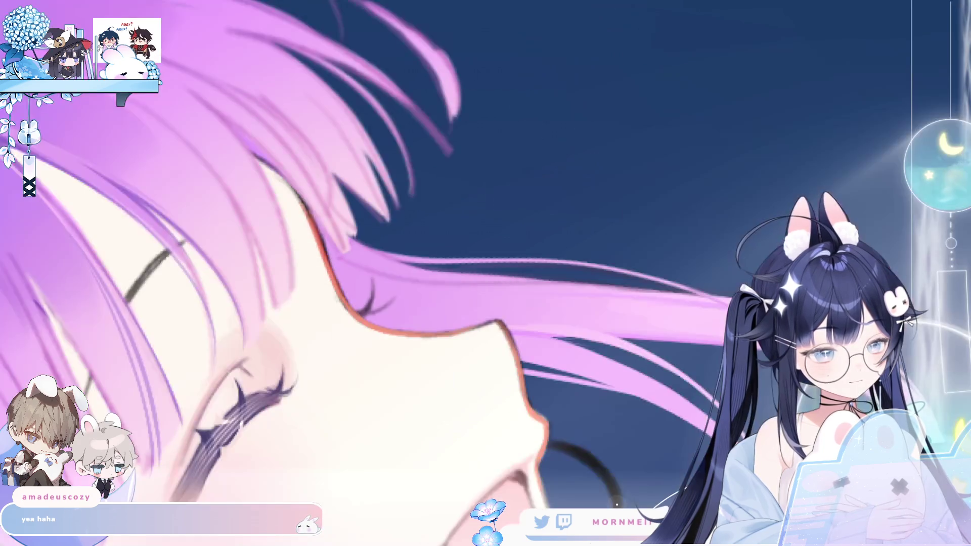
key("h")
left_click_drag(424, 517, 410, 334)
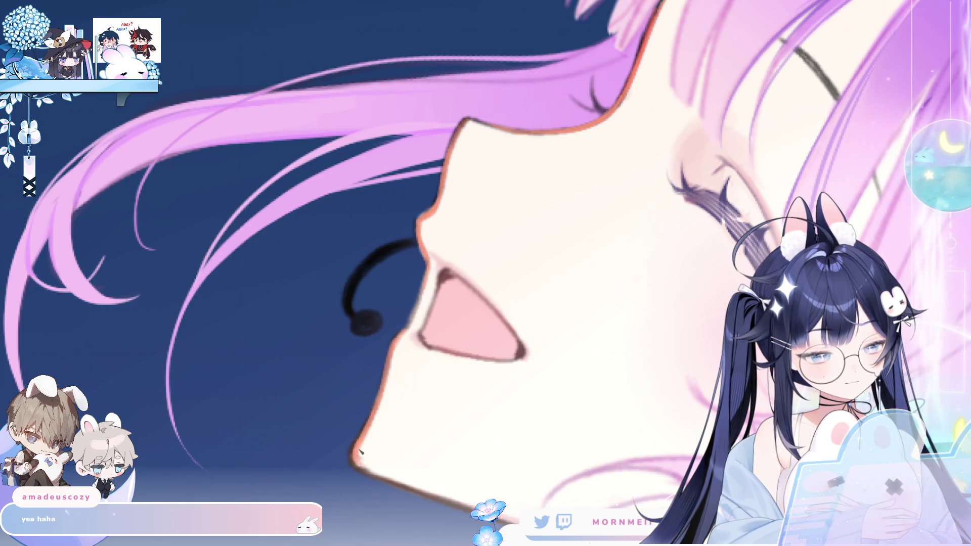
key("h")
left_click_drag(643, 422, 668, 306)
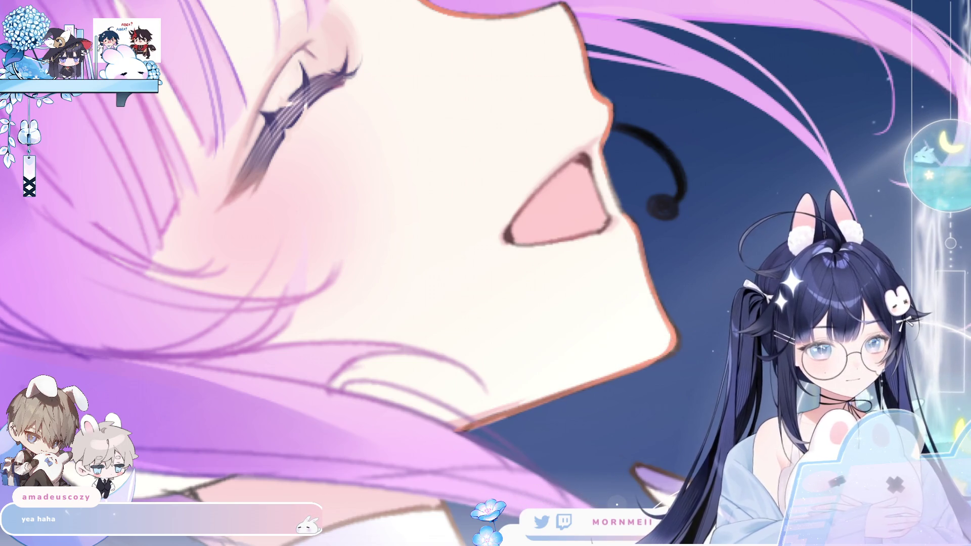
key("h")
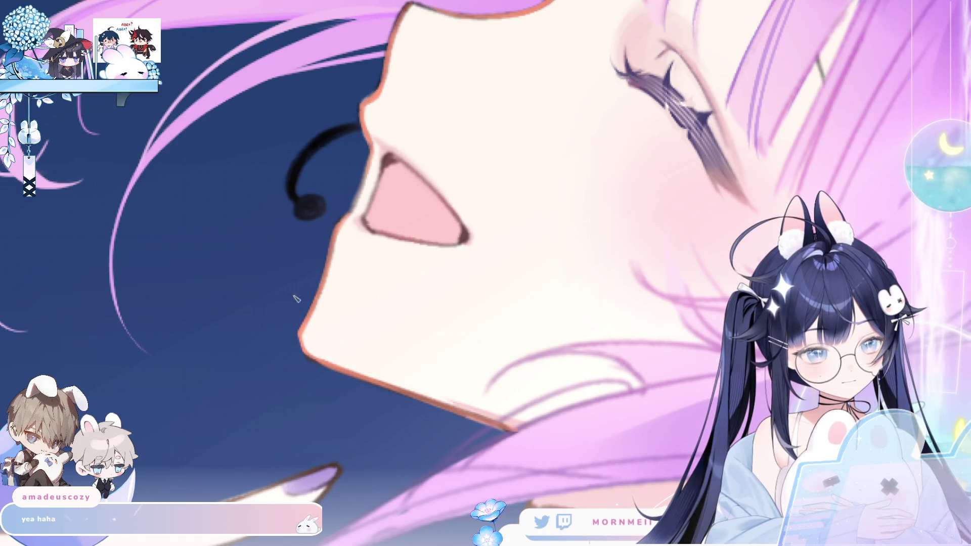
key("h")
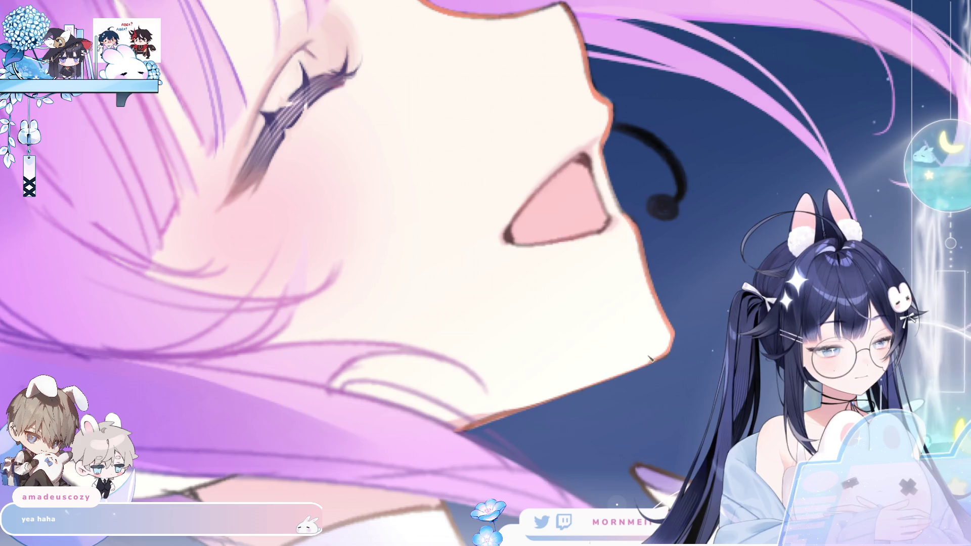
mouse_move(655, 355)
left_mouse_down()
mouse_move(554, 197)
mouse_move(579, 303)
mouse_move(424, 329)
left_mouse_up()
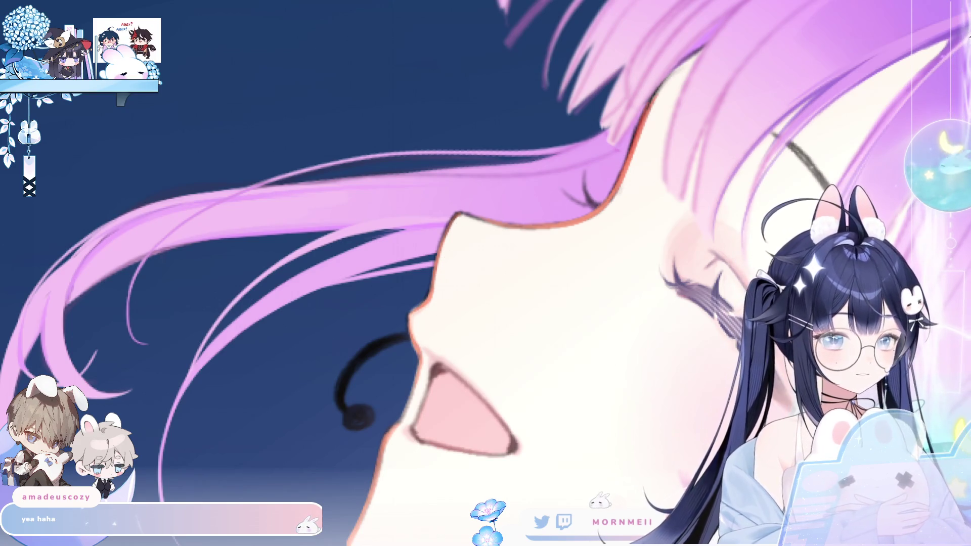
key("m")
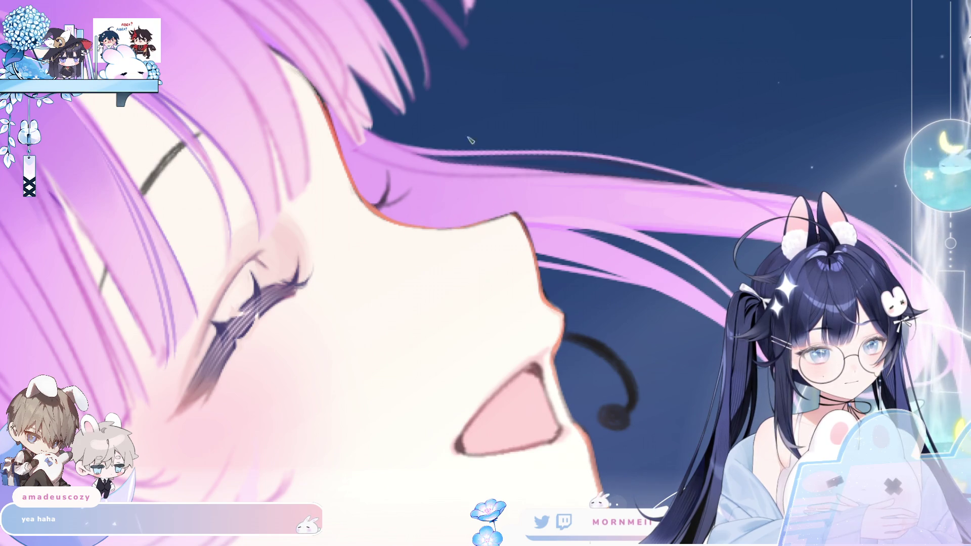
key("h")
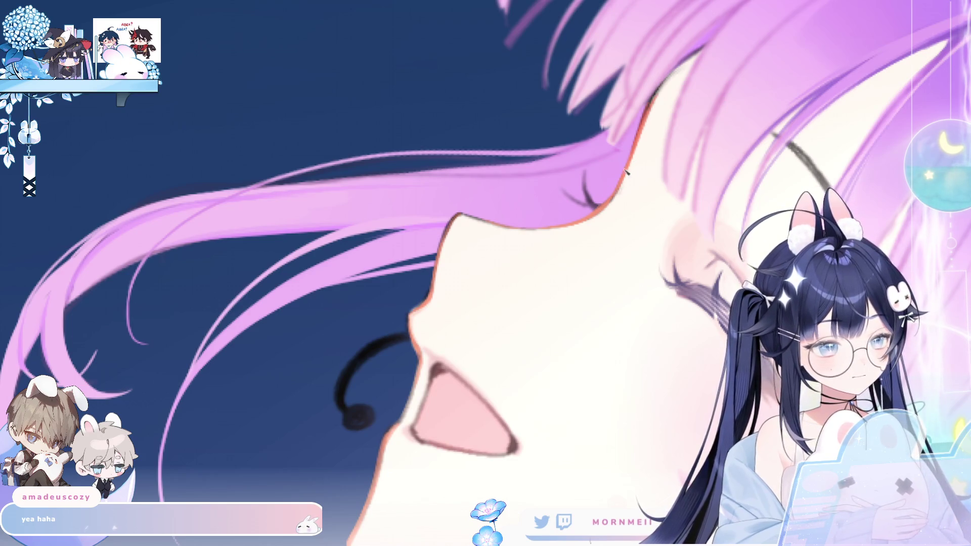
key("h")
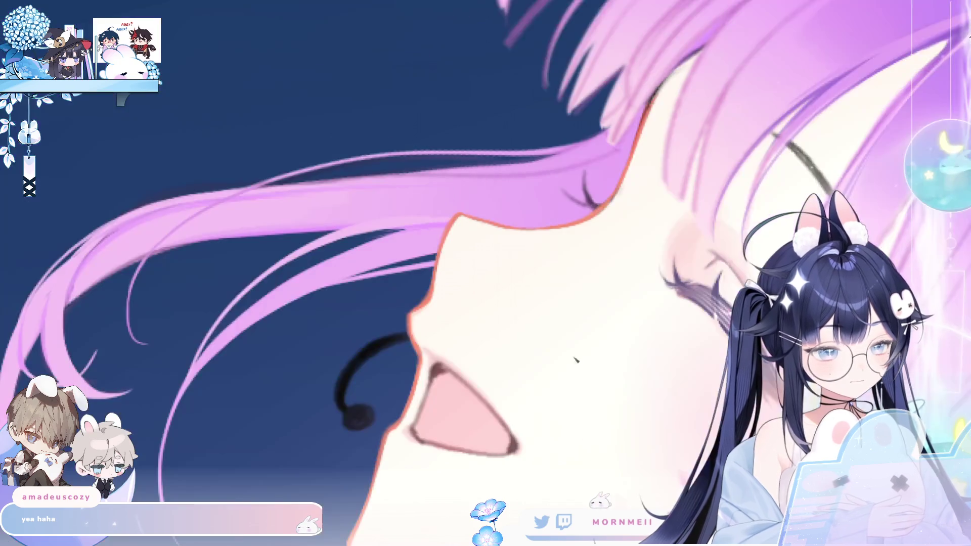
scroll(674, 317, "down", 5)
scroll(667, 409, "down", 1)
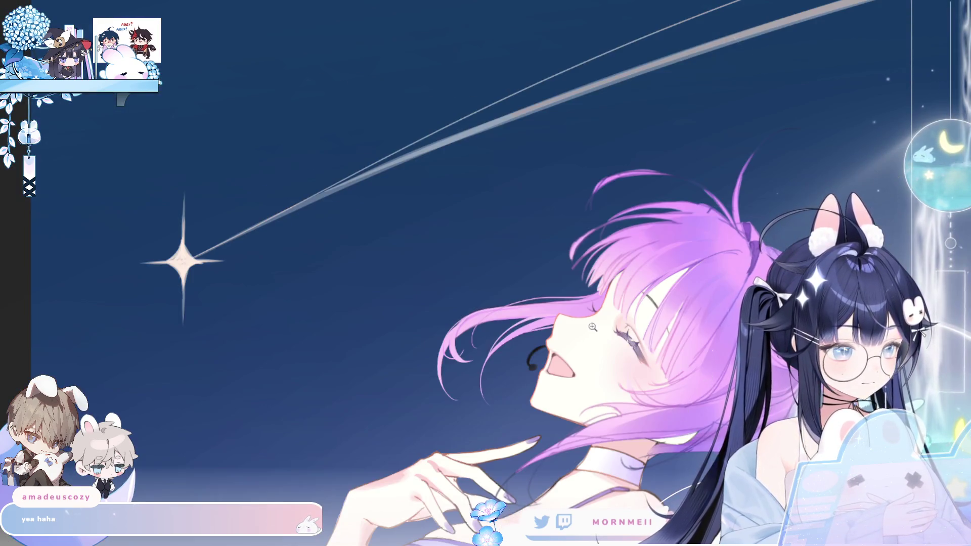
- Mirror and pan the face close-up, then zoom in on the eye area
scroll(613, 278, "up", 3)
scroll(521, 194, "up", 2)
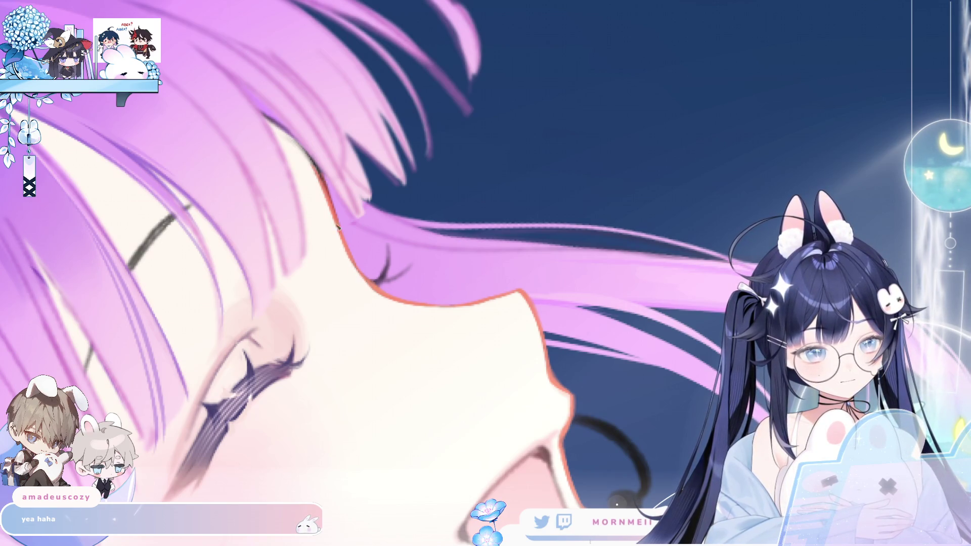
key("h")
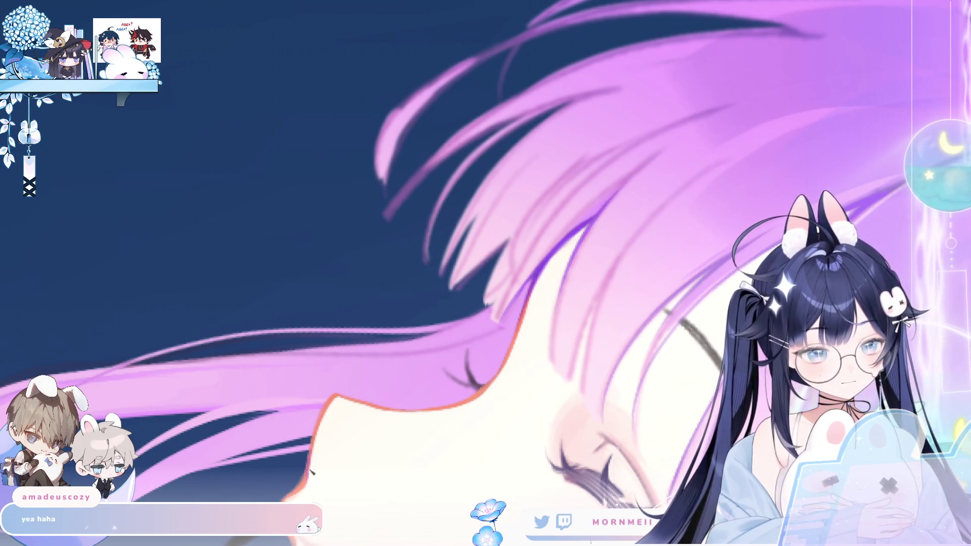
left_click_drag(310, 475, 614, 480)
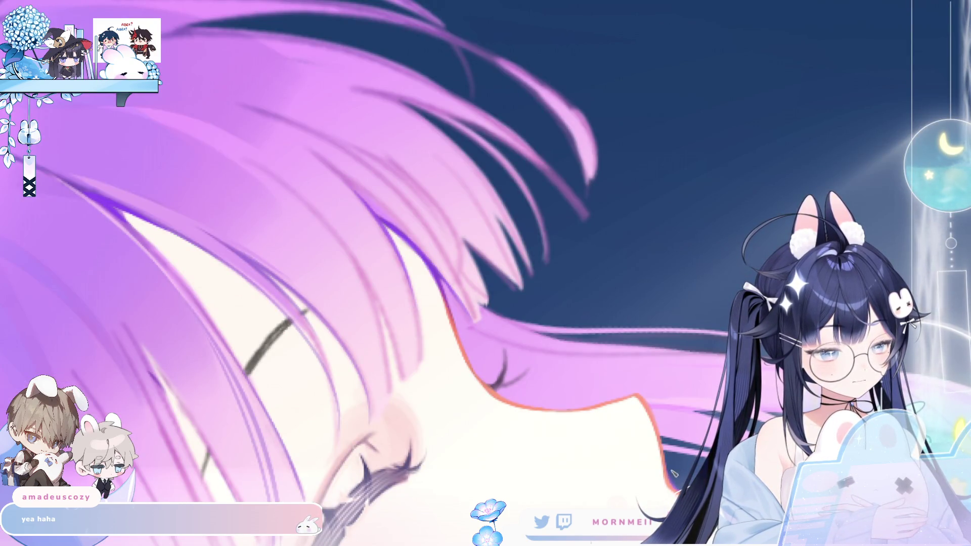
key("m")
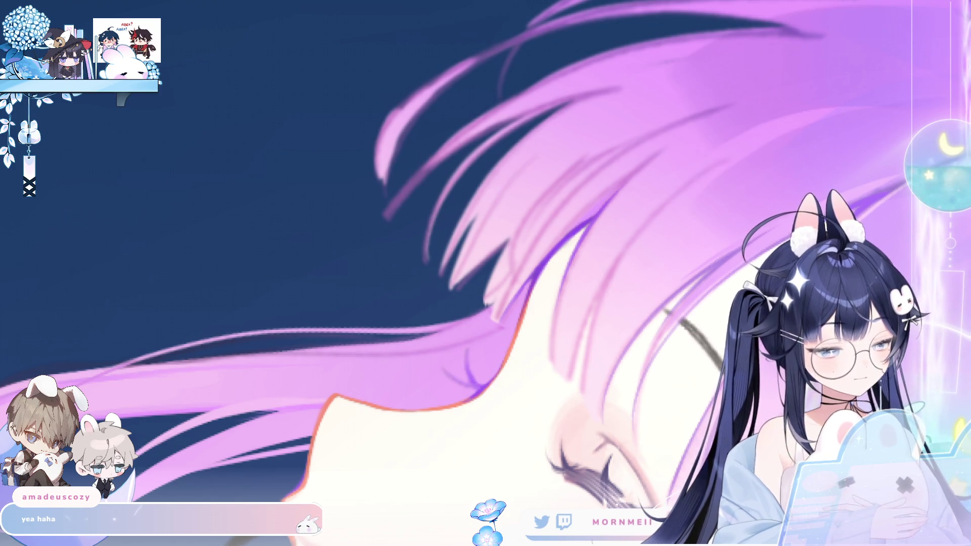
key("m")
left_click(430, 282)
key("m")
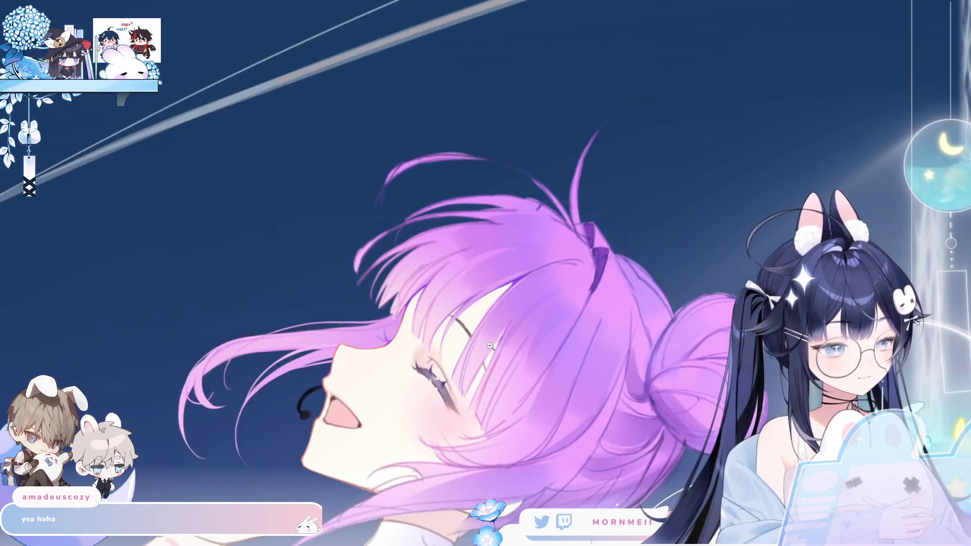
left_click(430, 282)
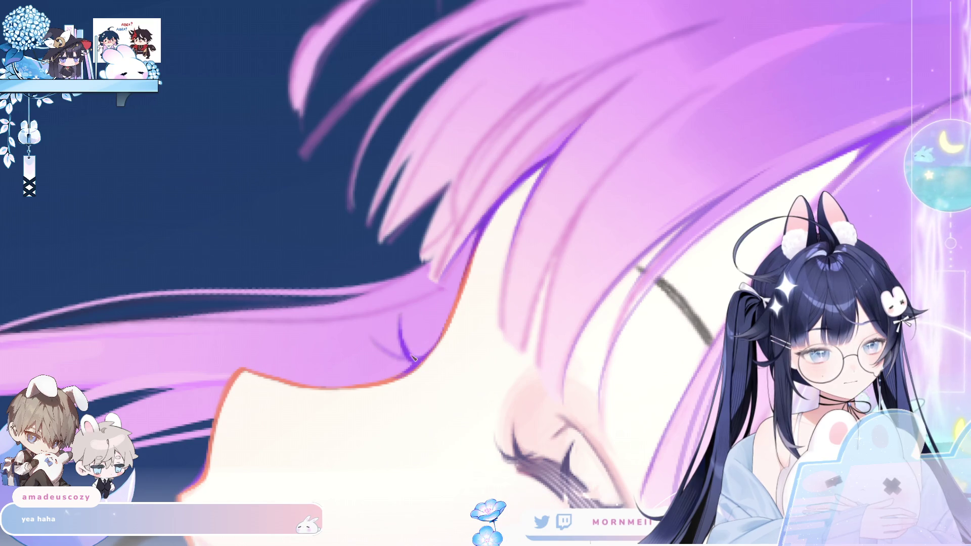
- Discard a stray purple blob and extend the eyelash line with a short dark purple stroke
left_click_drag(409, 363, 408, 366)
key("ctrl+z")
key("h")
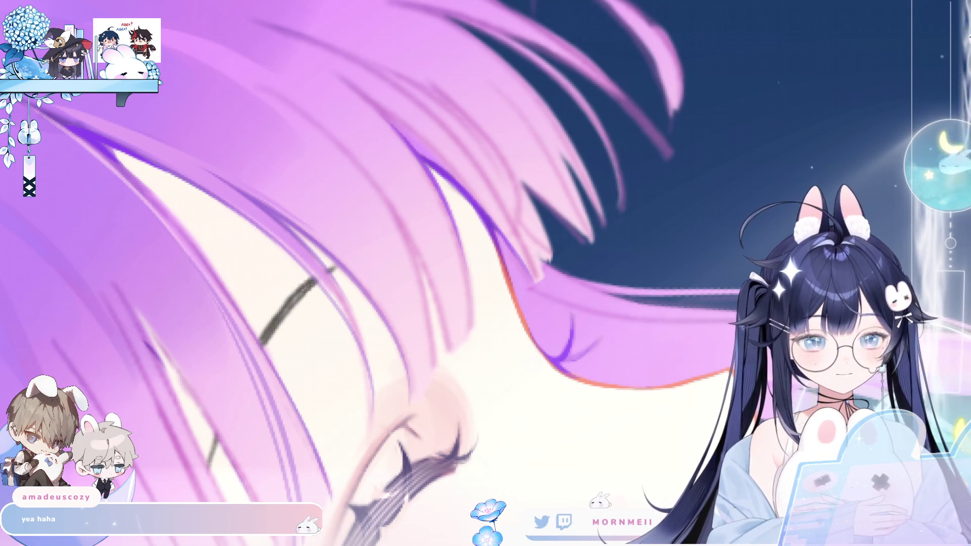
key("h")
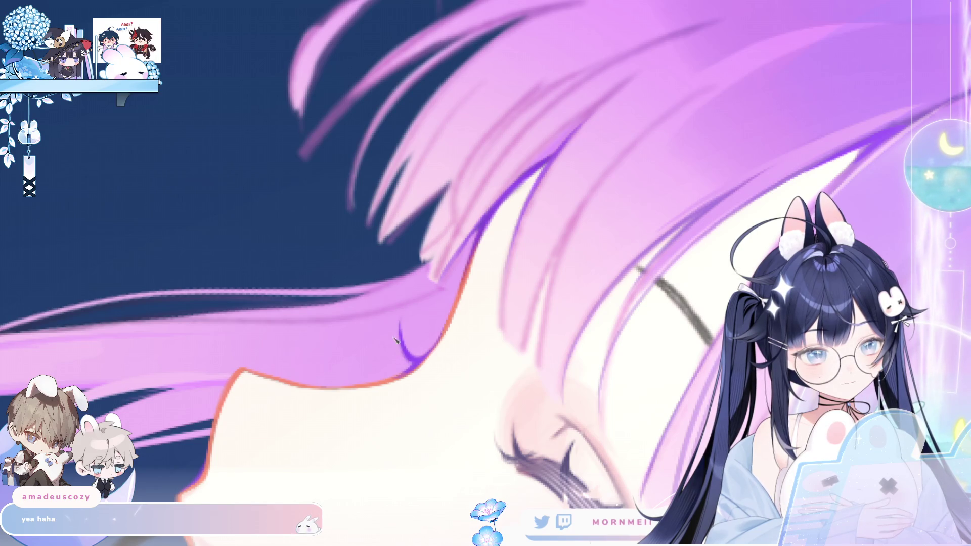
left_click_drag(385, 348, 412, 366)
key("m")
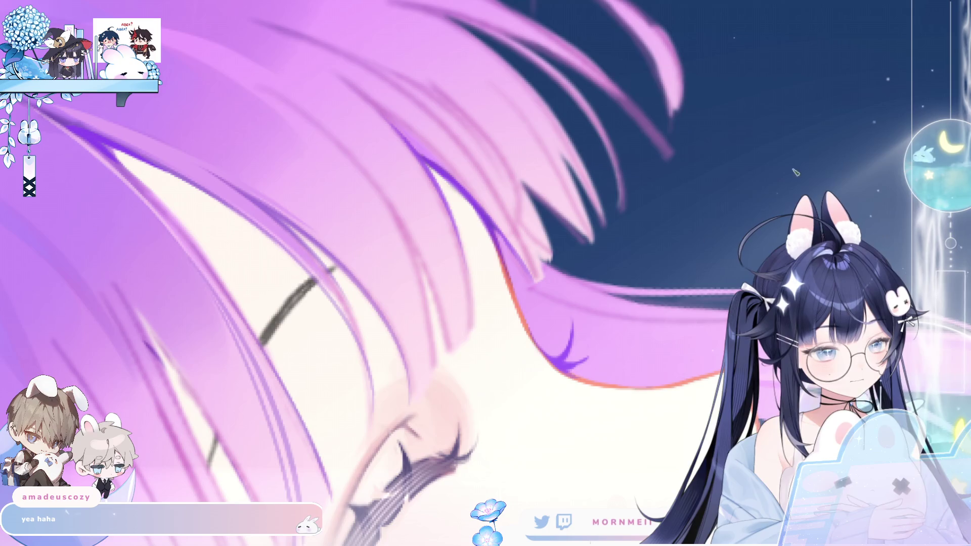
key("m")
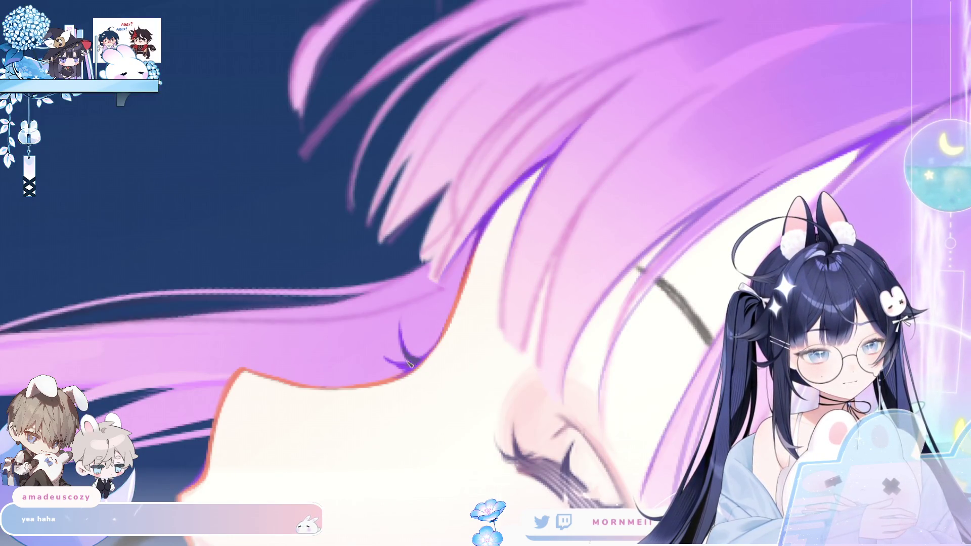
key("ctrl+0")
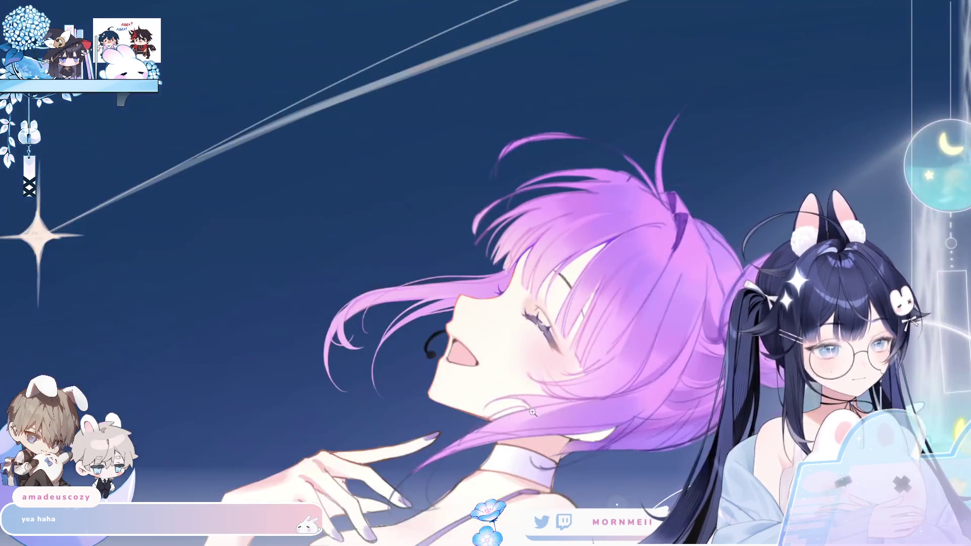
key("m")
key("m")
key("m")
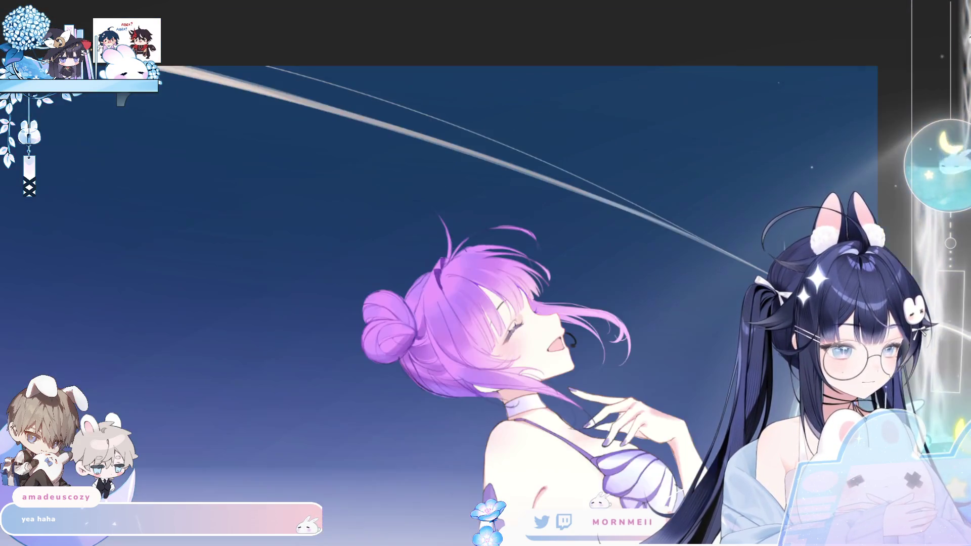
scroll(623, 413, "up", 3)
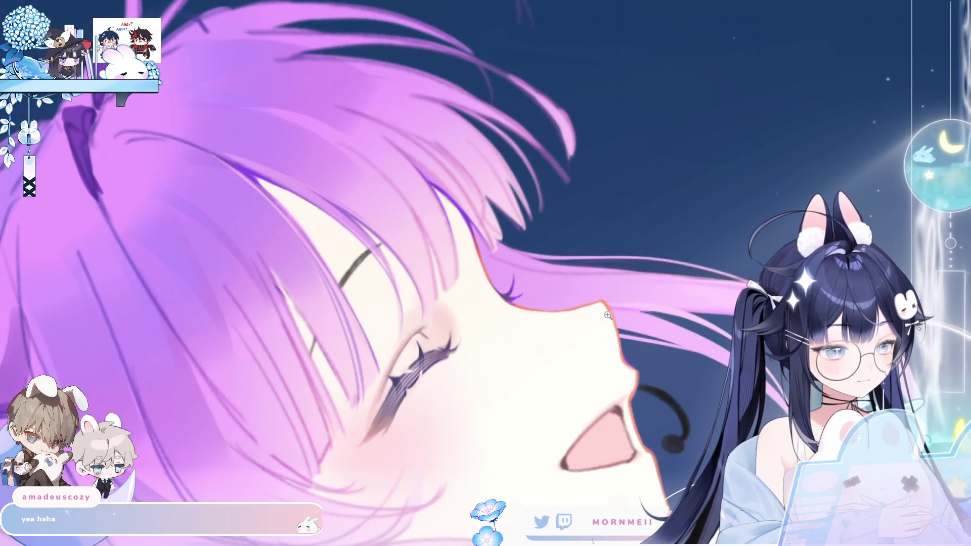
scroll(622, 324, "up", 1)
scroll(600, 354, "down", 3)
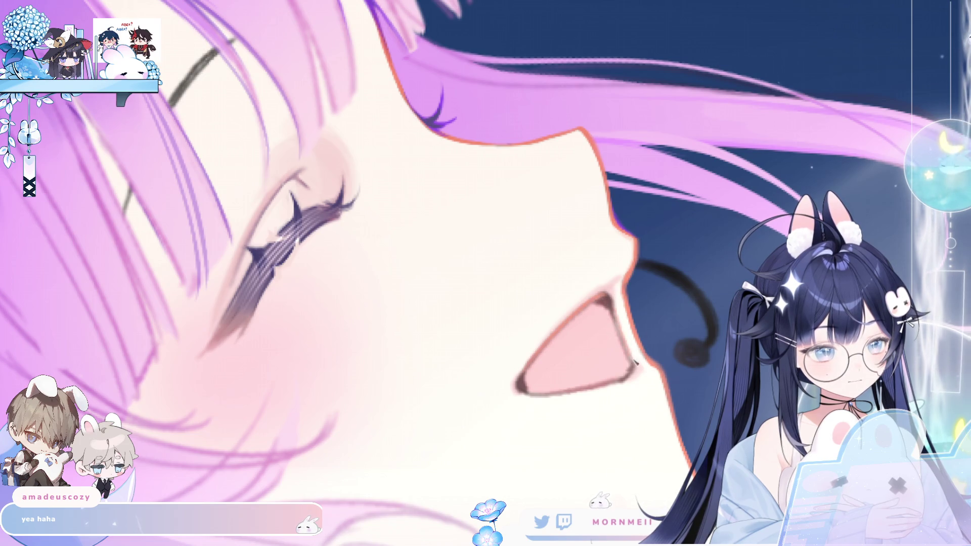
key("h")
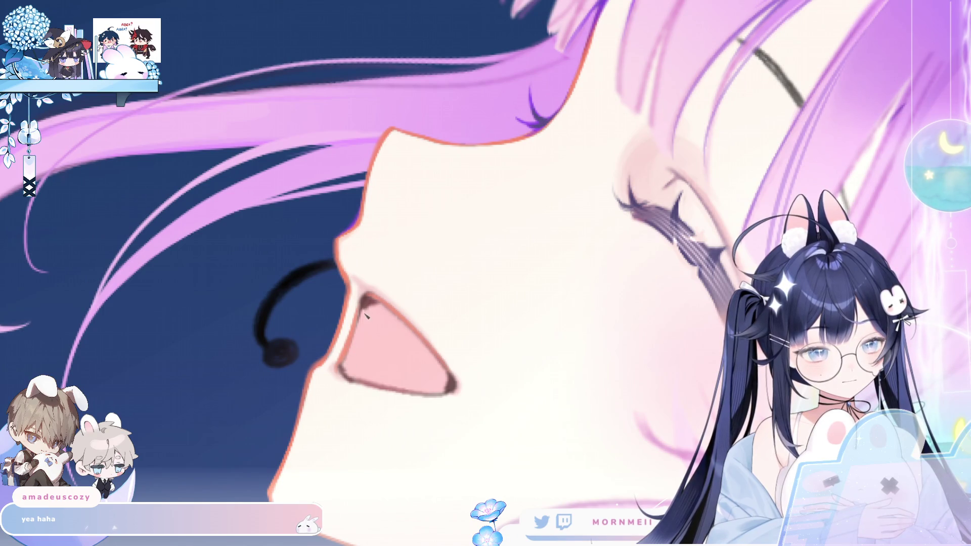
key("h")
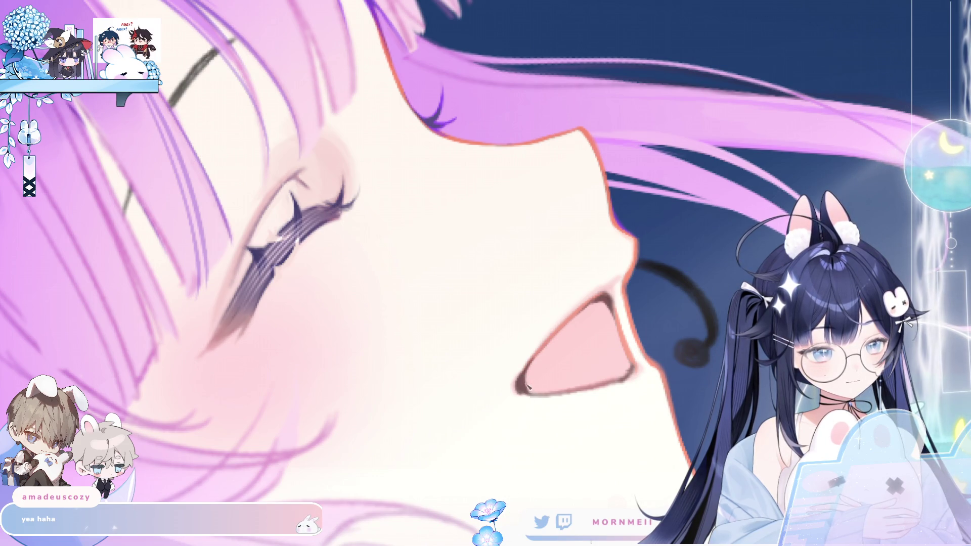
key("m")
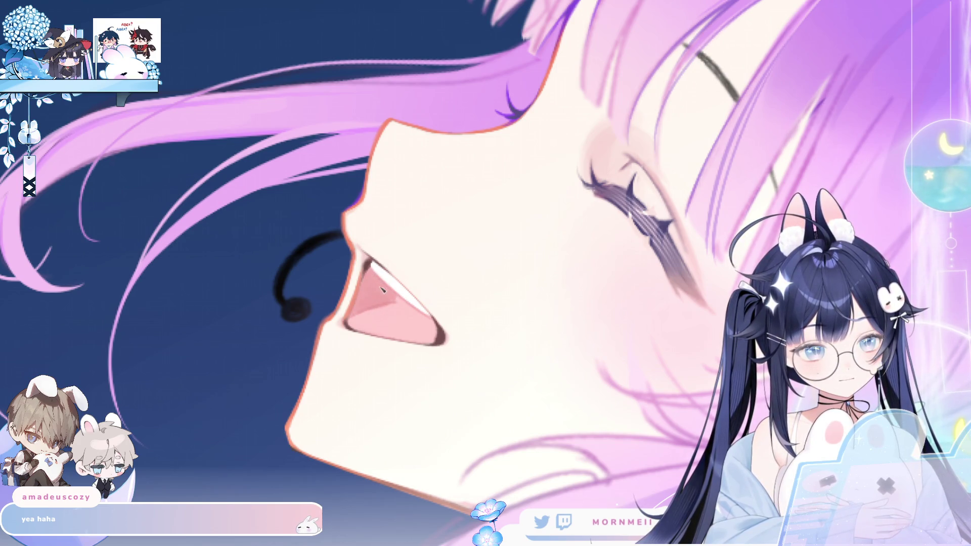
- Fit the whole artwork in the window to review the mouth with its new teeth edge
key("ctrl+0")
key("h")
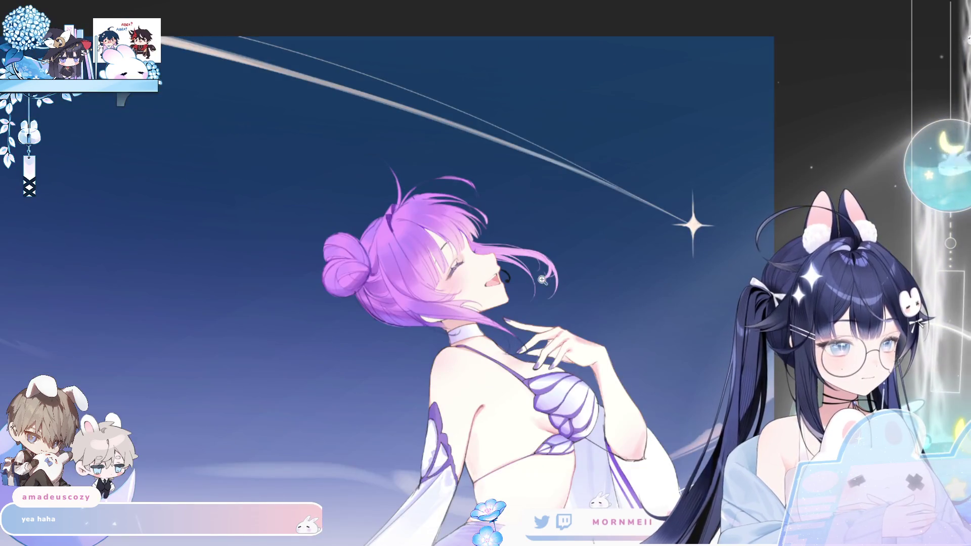
left_click(507, 278)
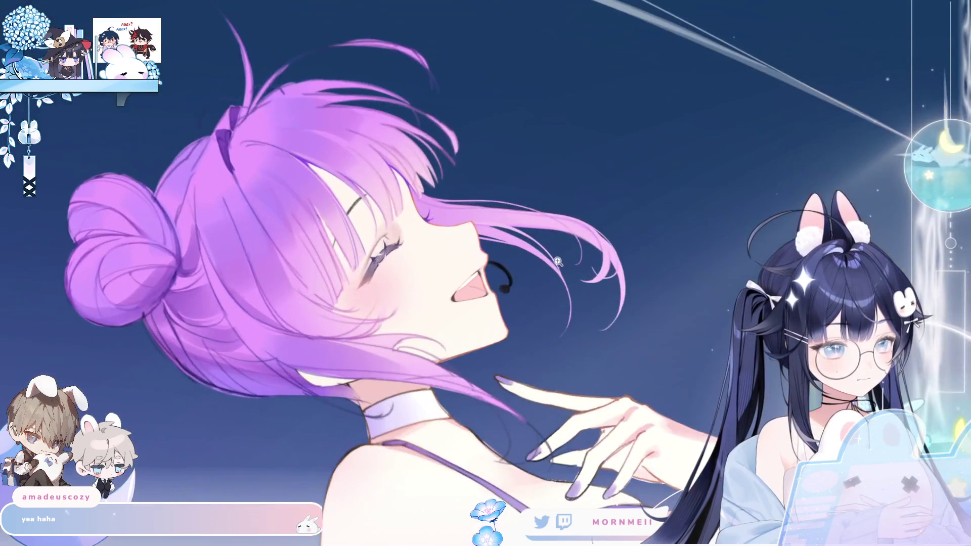
key("h")
left_click_drag(522, 300, 546, 286)
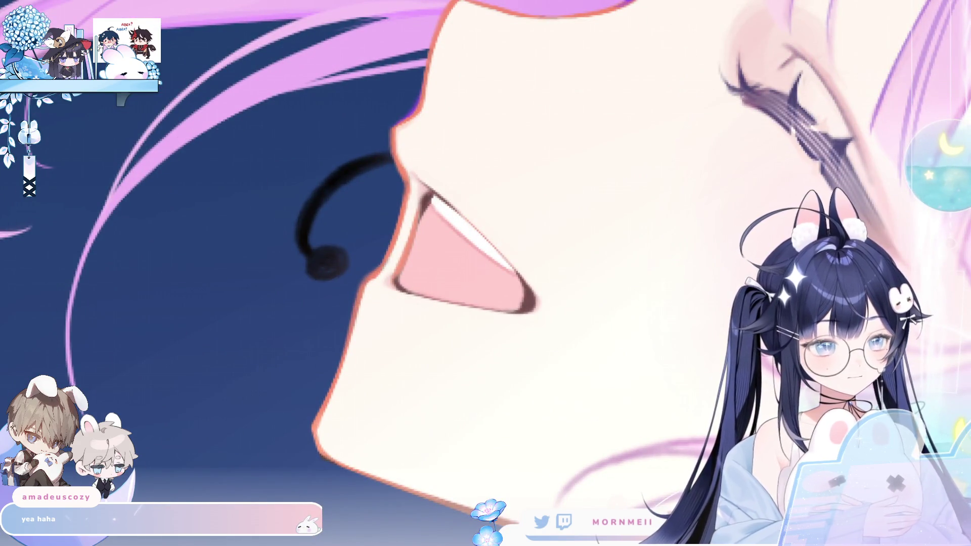
key("bracketleft")
key("bracketleft")
key("bracketleft")
key("bracketleft")
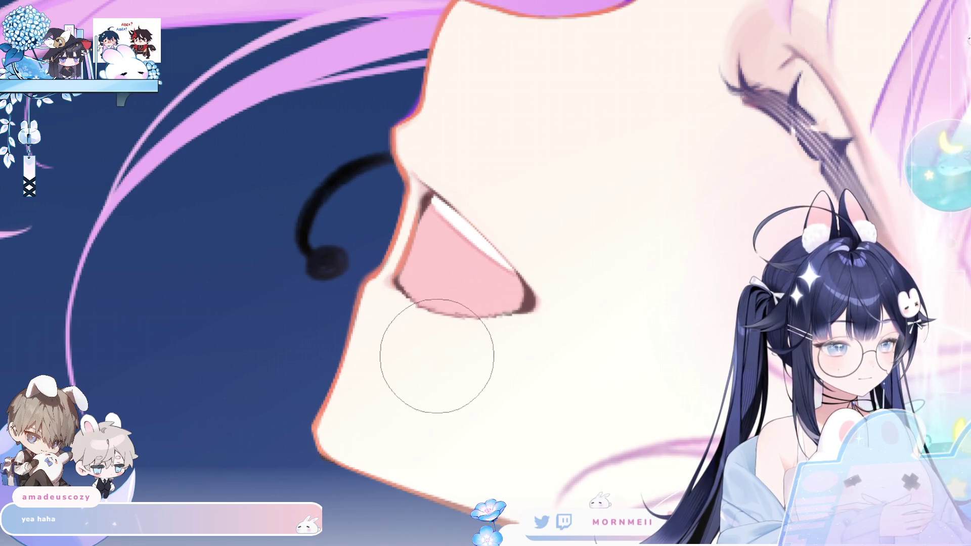
key("m")
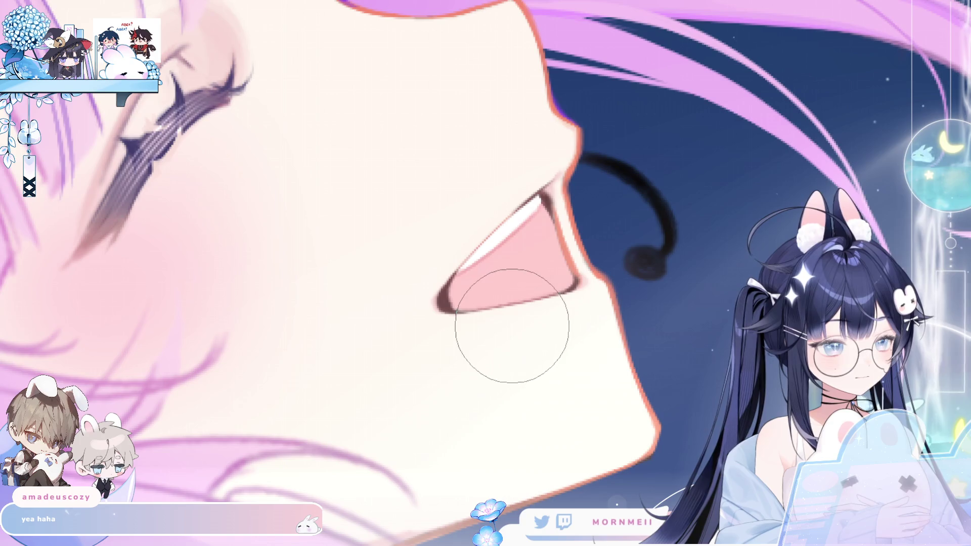
key("m")
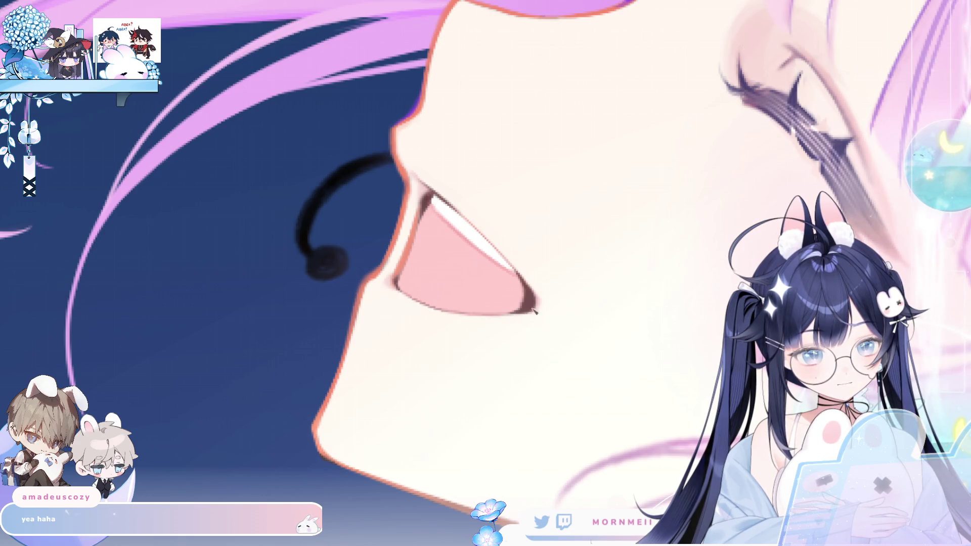
scroll(545, 289, "down", 5)
scroll(512, 385, "up", 1)
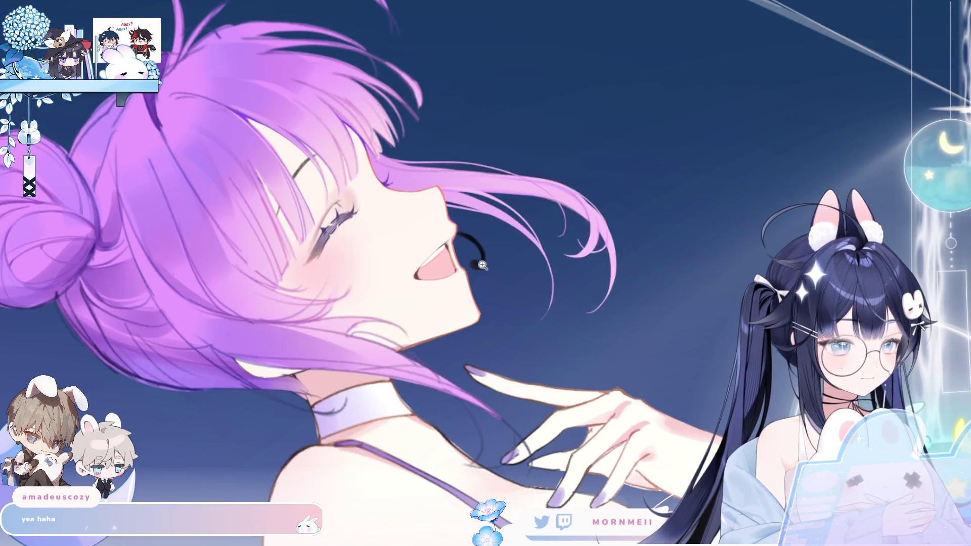
scroll(482, 270, "down", 1)
scroll(481, 270, "up", 3)
key("h")
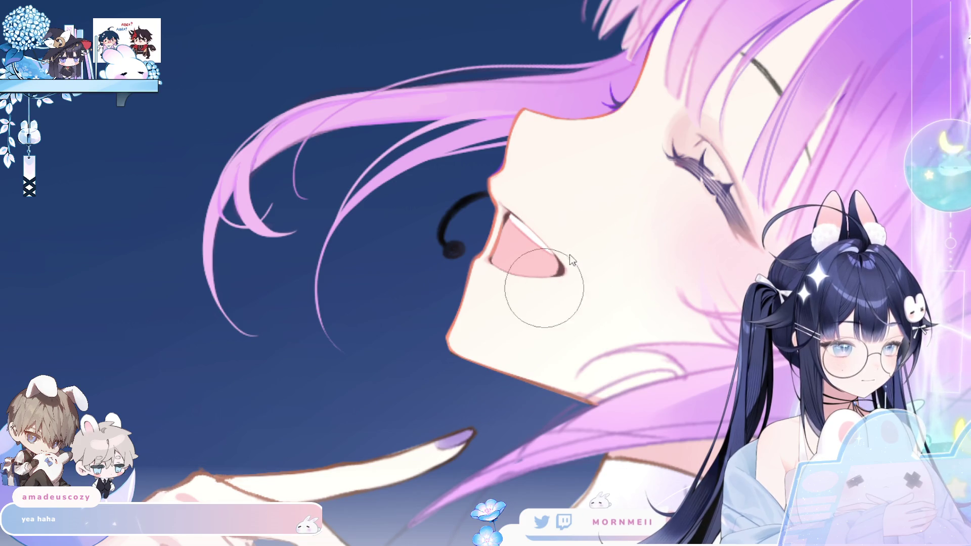
key("bracketright")
key("bracketleft")
key("h")
key("h")
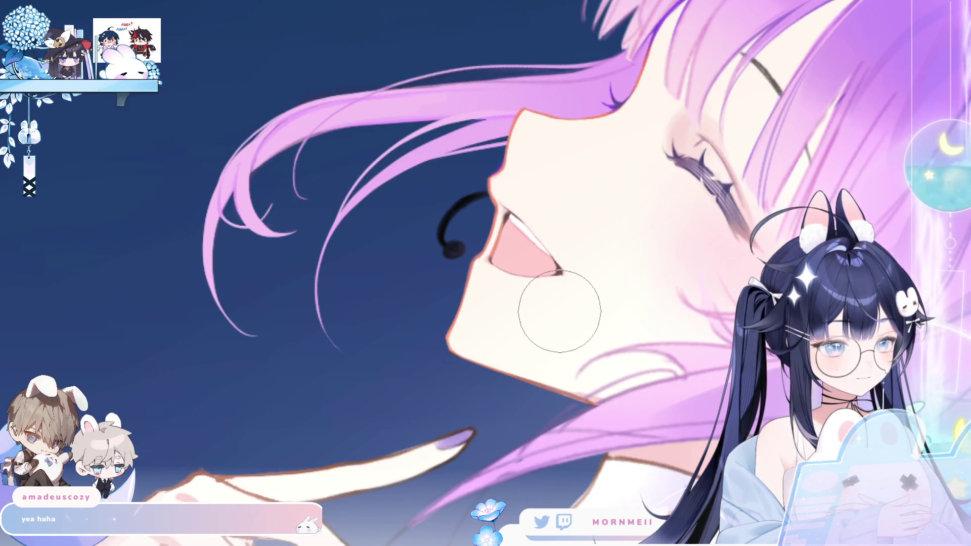
key("ctrl+0")
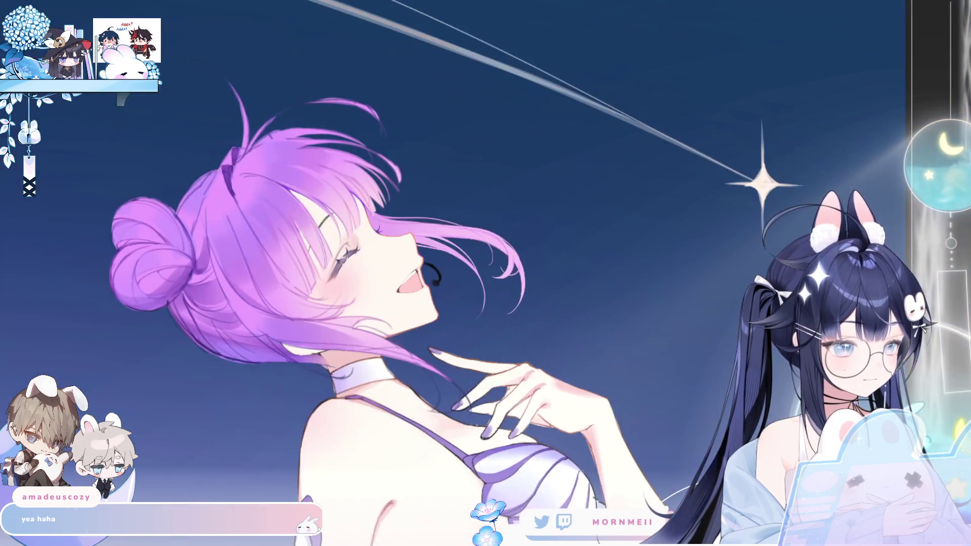
key("h")
scroll(569, 291, "up", 5)
left_click_drag(604, 270, 300, 295)
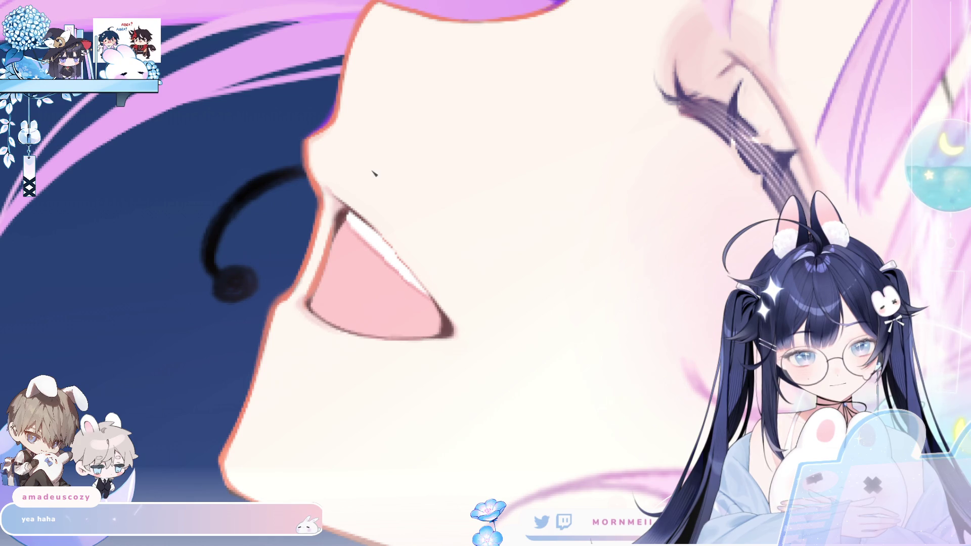
key("h")
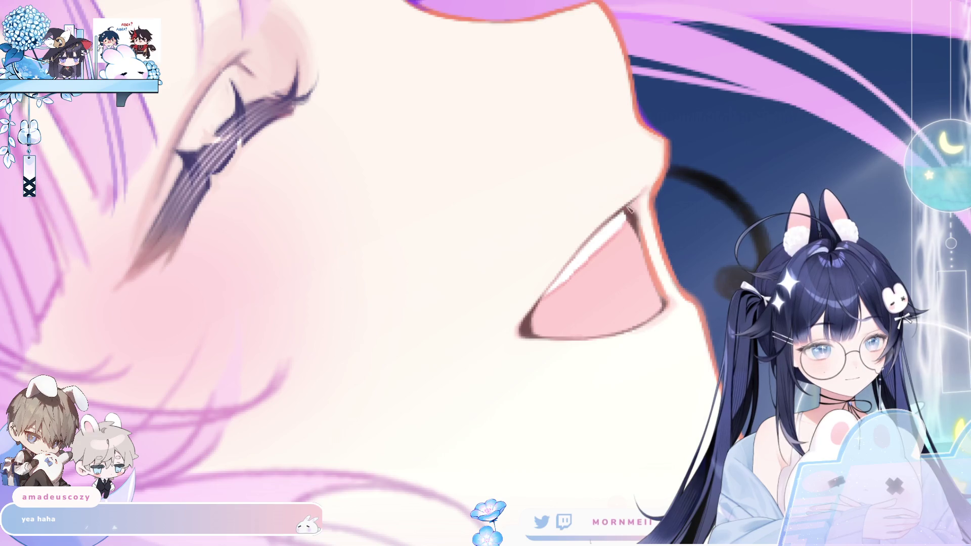
scroll(653, 193, "down", 5)
key("h")
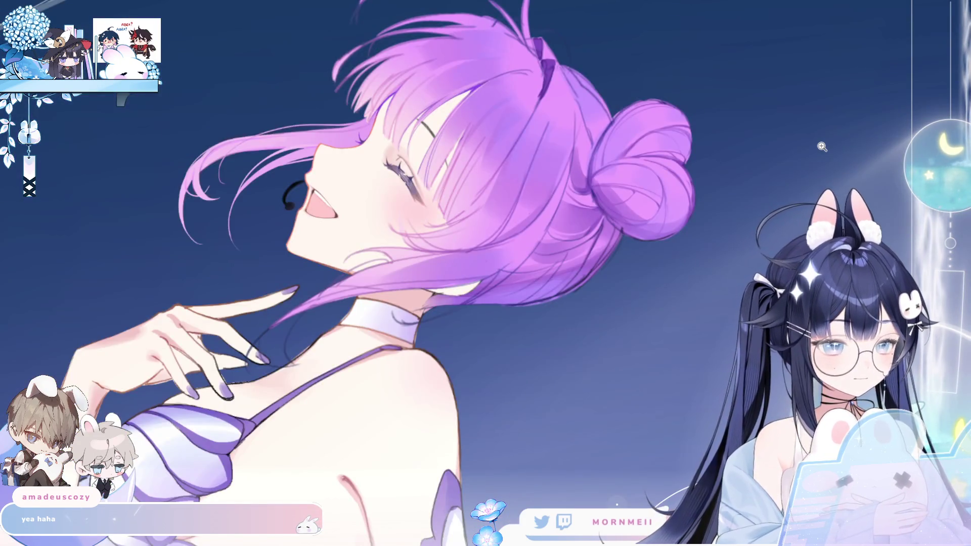
key("h")
scroll(725, 214, "up", 5)
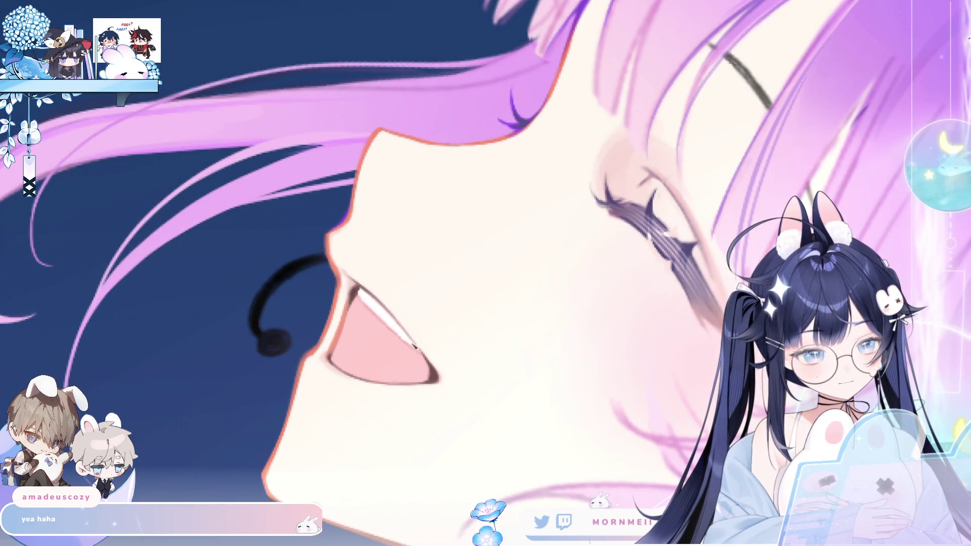
key("h")
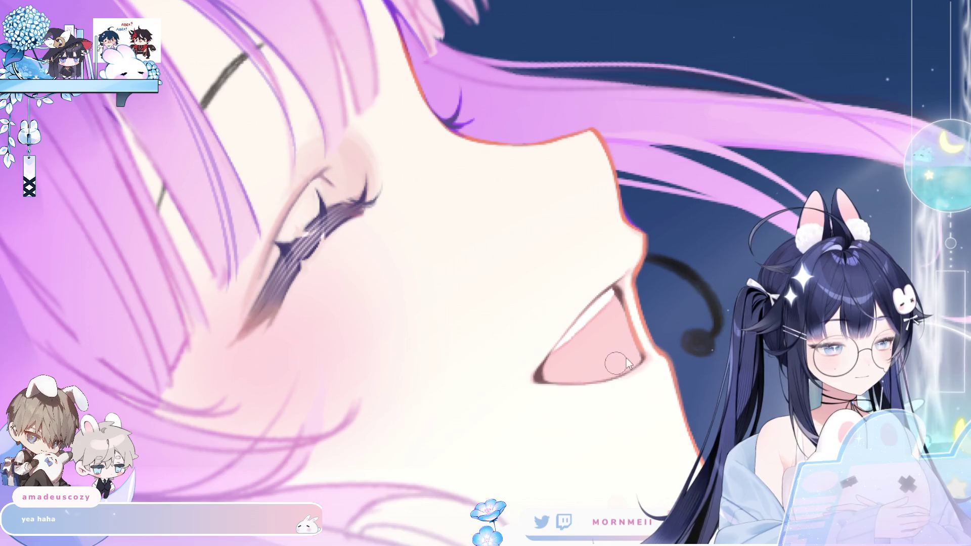
scroll(681, 344, "down", 5)
key("h")
key("h")
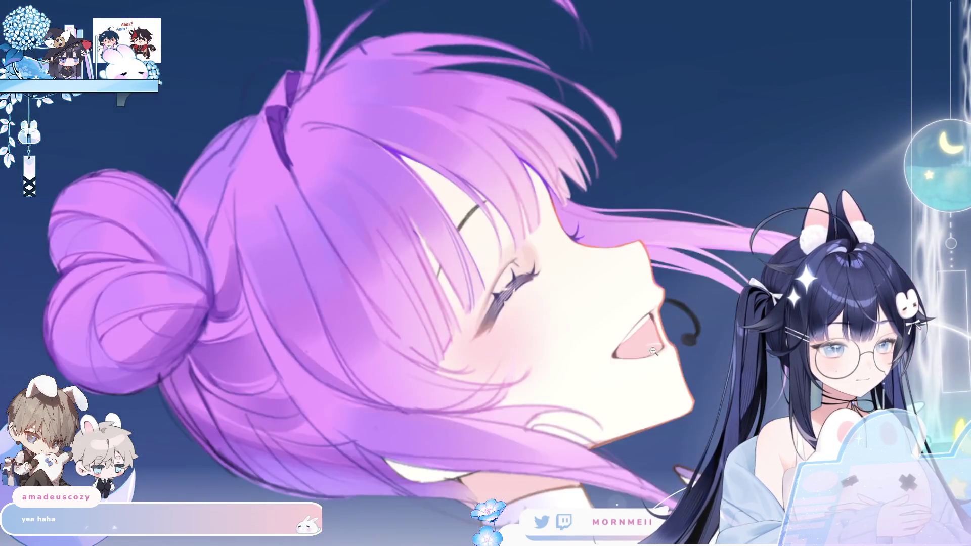
key("h")
scroll(502, 349, "up", 5)
scroll(502, 349, "left", 3)
scroll(502, 349, "down", 1)
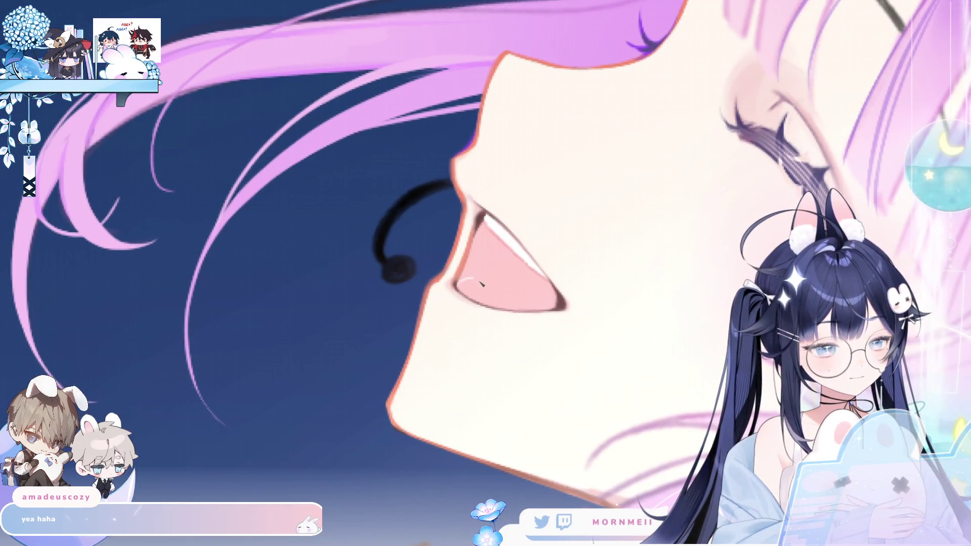
key("h")
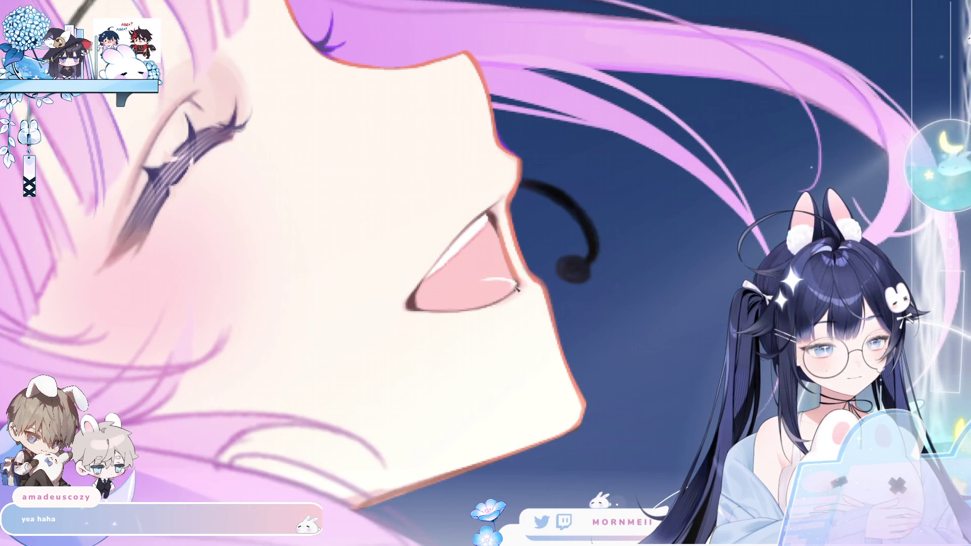
scroll(515, 281, "down", 4)
key("h")
key("h")
key("h")
key("h")
scroll(466, 231, "down", 2)
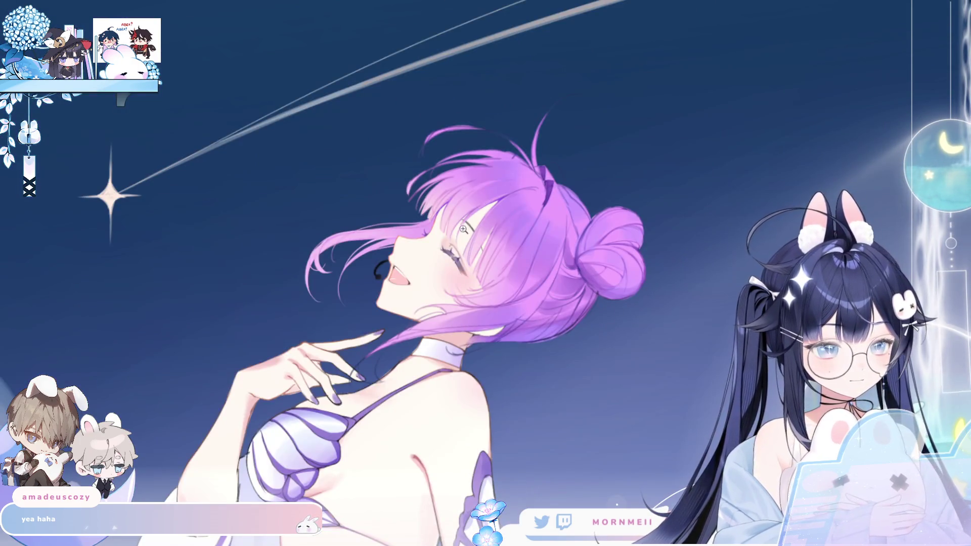
scroll(467, 232, "up", 3)
key("h")
scroll(660, 306, "down", 3)
scroll(621, 330, "up", 4)
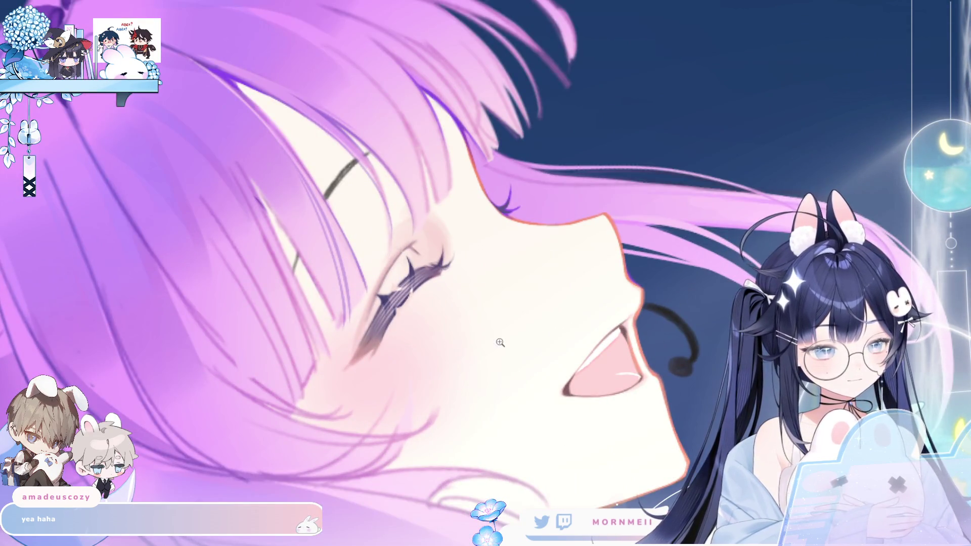
scroll(498, 345, "down", 3)
key("h")
key("h")
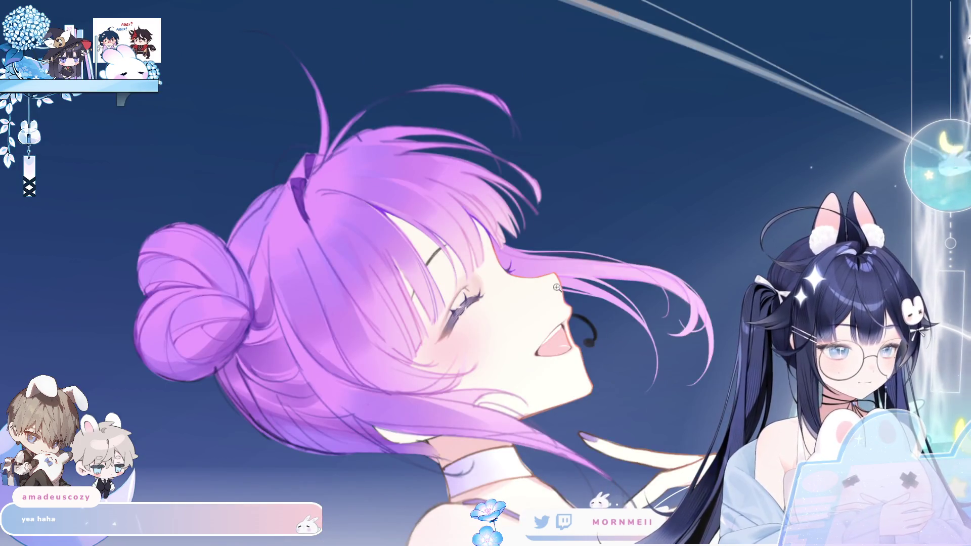
scroll(561, 290, "down", 5)
key("h")
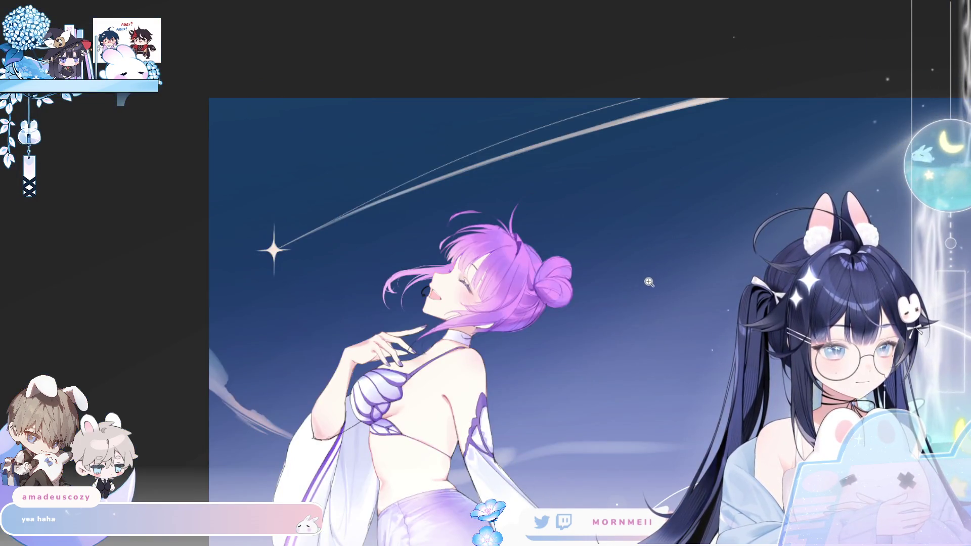
key("h")
- Paint the earring's dangling bead solid black, checking it in the mirrored view
scroll(586, 273, "up", 5)
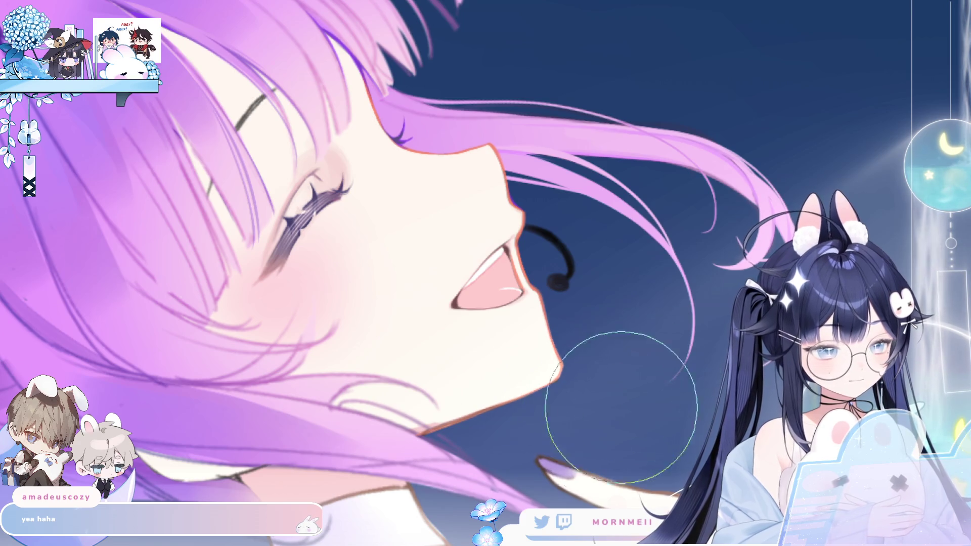
scroll(613, 296, "up", 2)
scroll(614, 296, "up", 2)
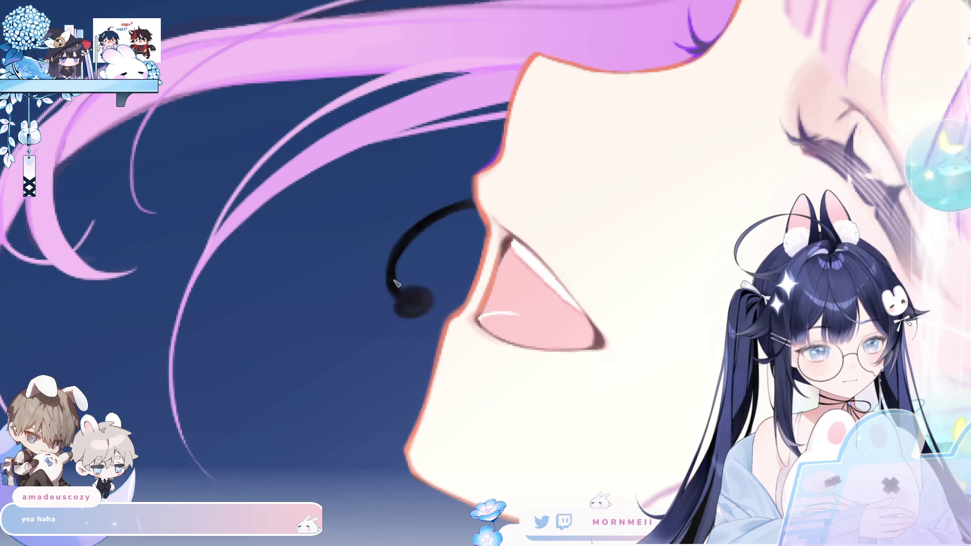
left_click_drag(419, 289, 397, 304)
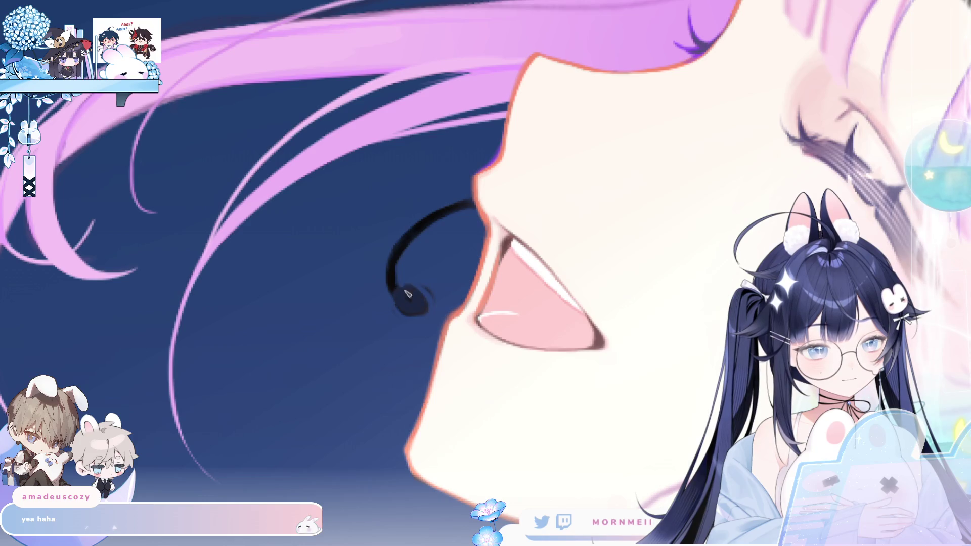
left_click_drag(395, 286, 406, 295)
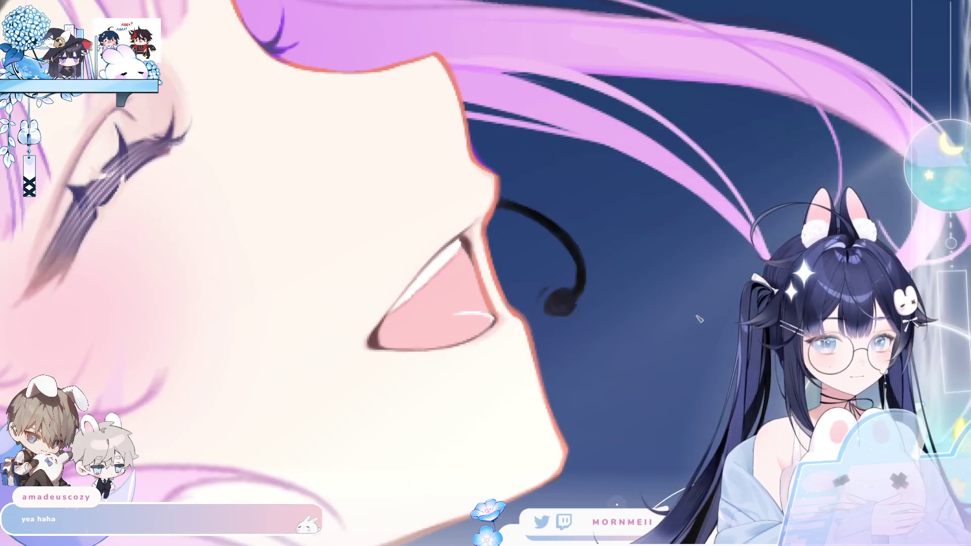
key("h")
left_click_drag(573, 292, 567, 307)
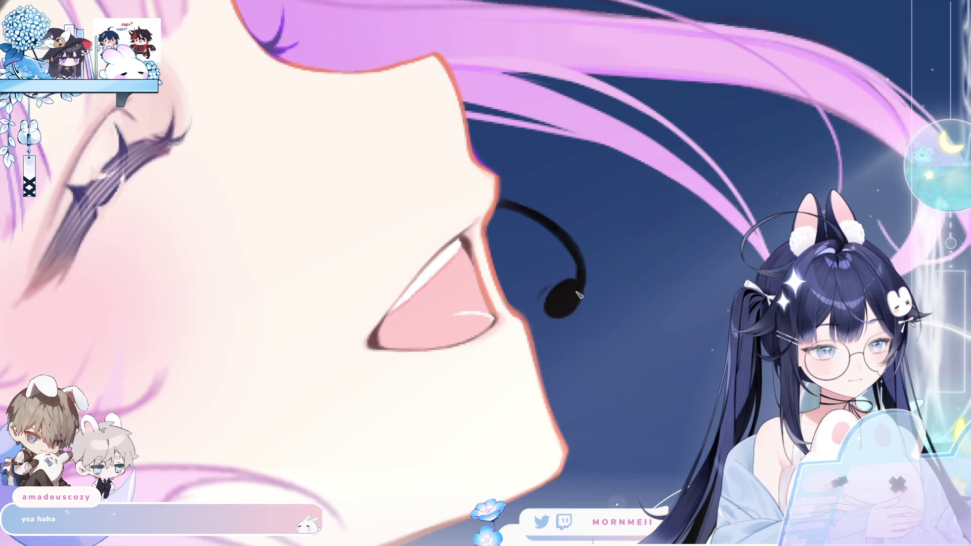
key("h")
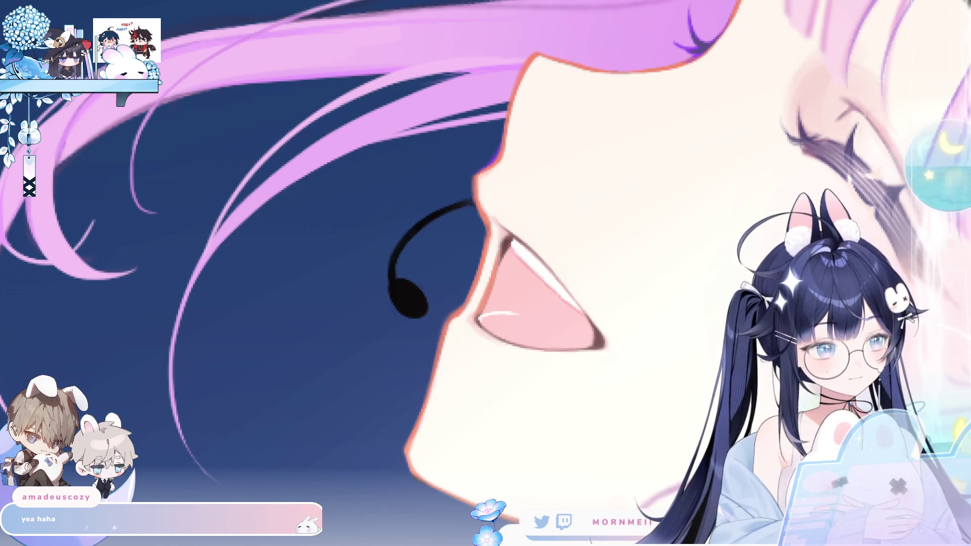
- Add a thin light highlight along the earring hook, dropping the one on the bead
left_click_drag(396, 267, 430, 229)
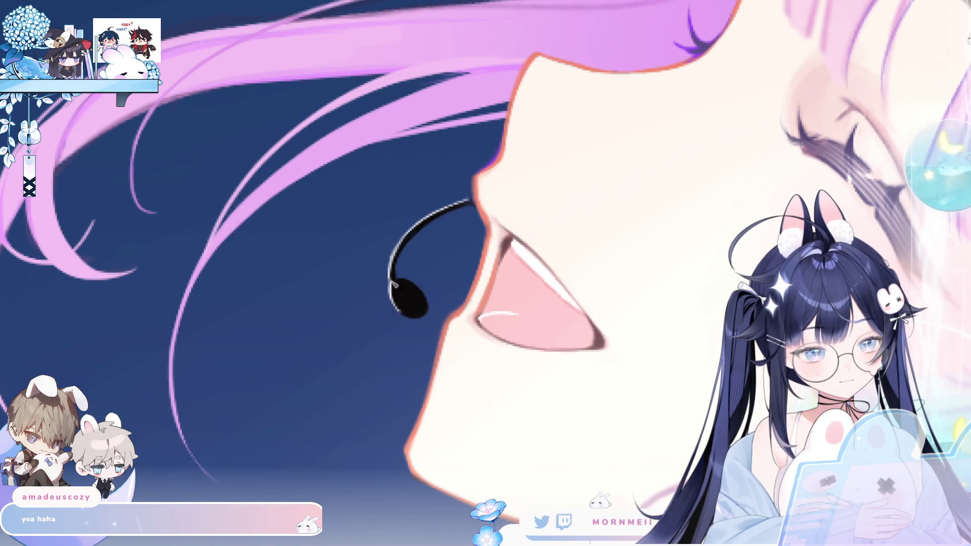
left_click_drag(391, 287, 424, 315)
key("ctrl+z")
key("ctrl+z")
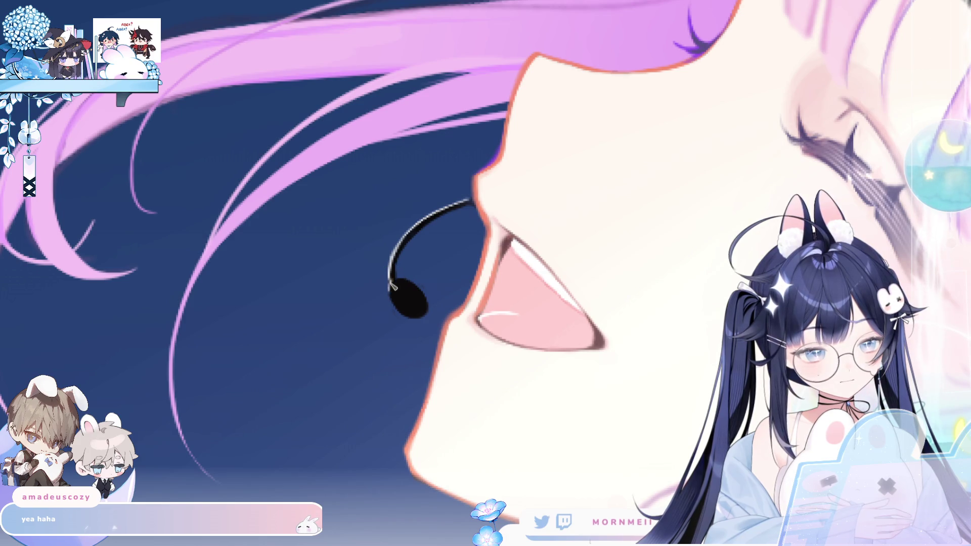
key("ctrl+0")
key("h")
key("h")
scroll(513, 220, "up", 5)
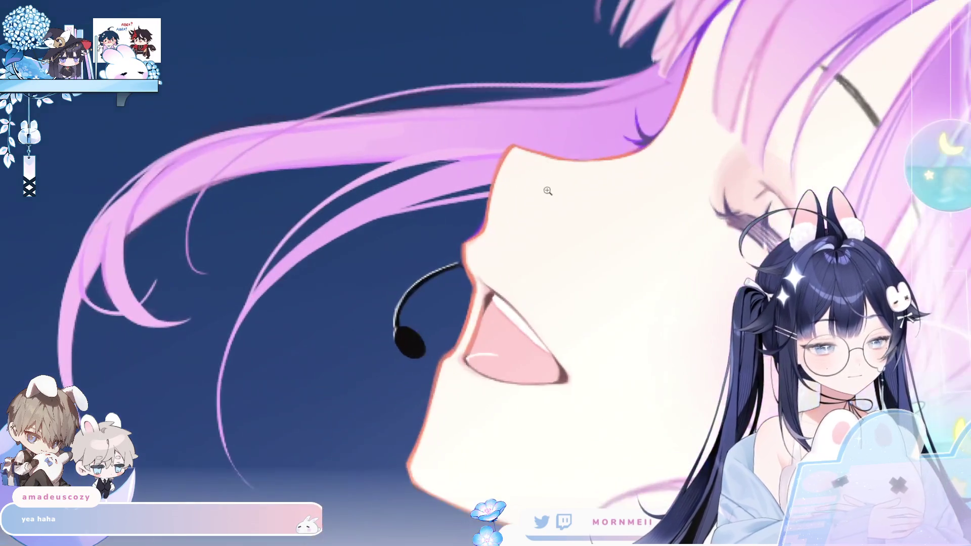
- Zoom in on the face to frame the blushed cheek below the closed eye
scroll(439, 267, "up", 1)
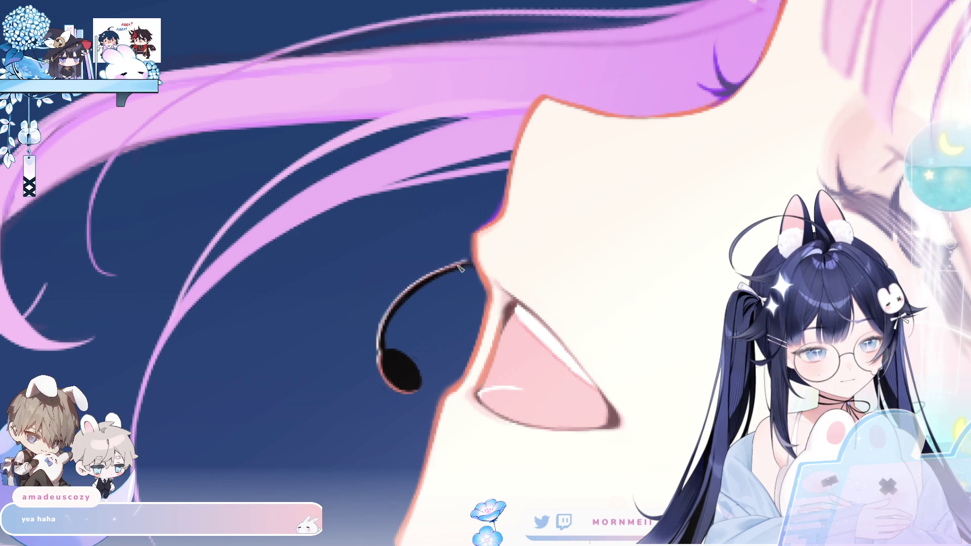
scroll(475, 262, "down", 5)
scroll(571, 125, "up", 5)
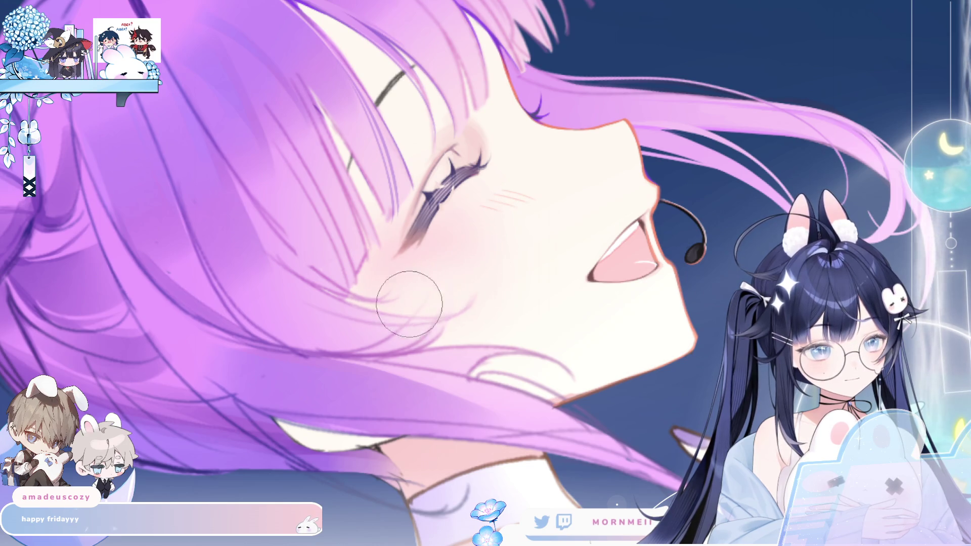
key("h")
key("h")
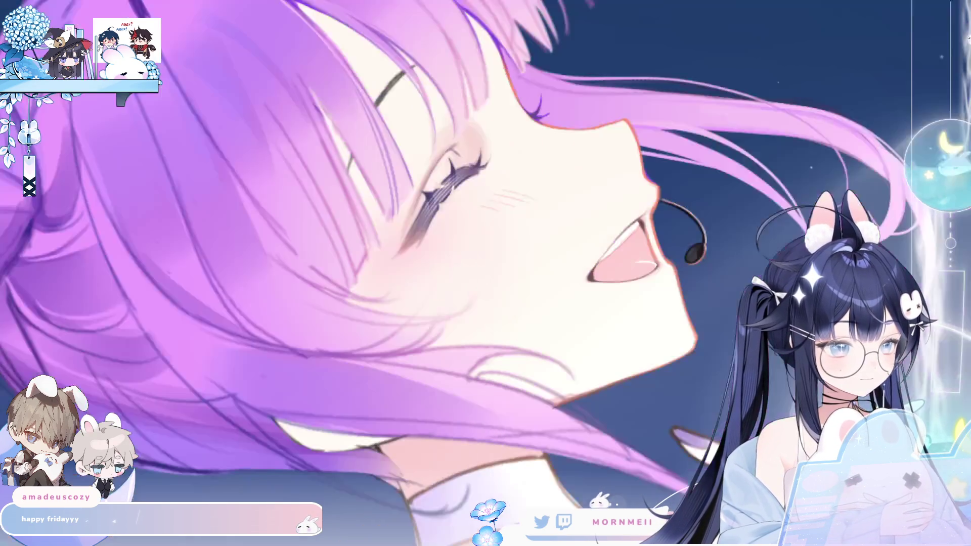
key("h")
key("h")
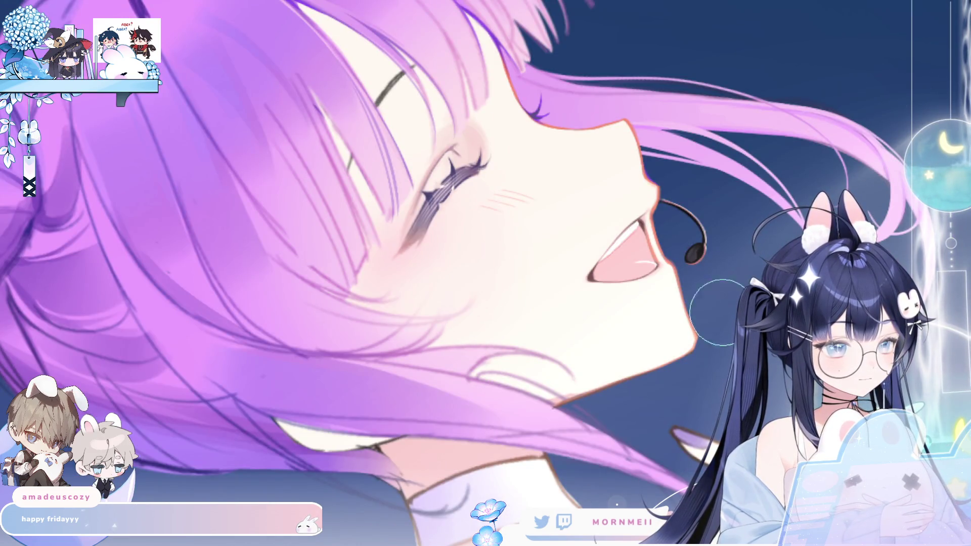
scroll(639, 337, "down", 5)
key("h")
key("h")
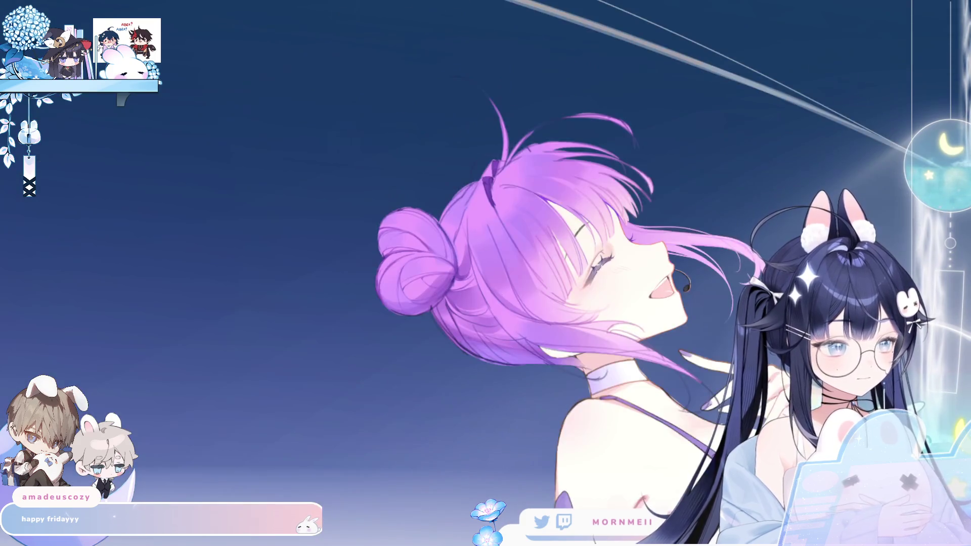
scroll(665, 272, "up", 5)
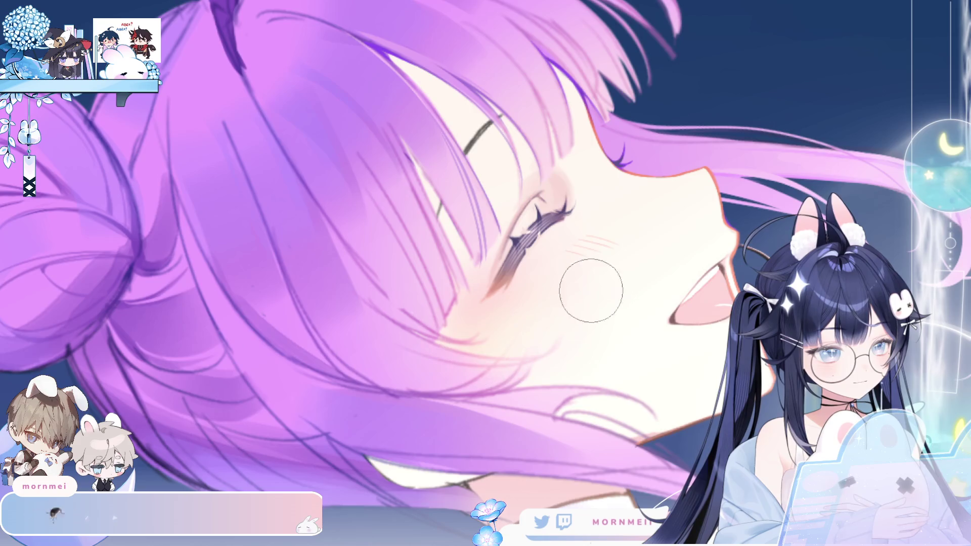
key("h")
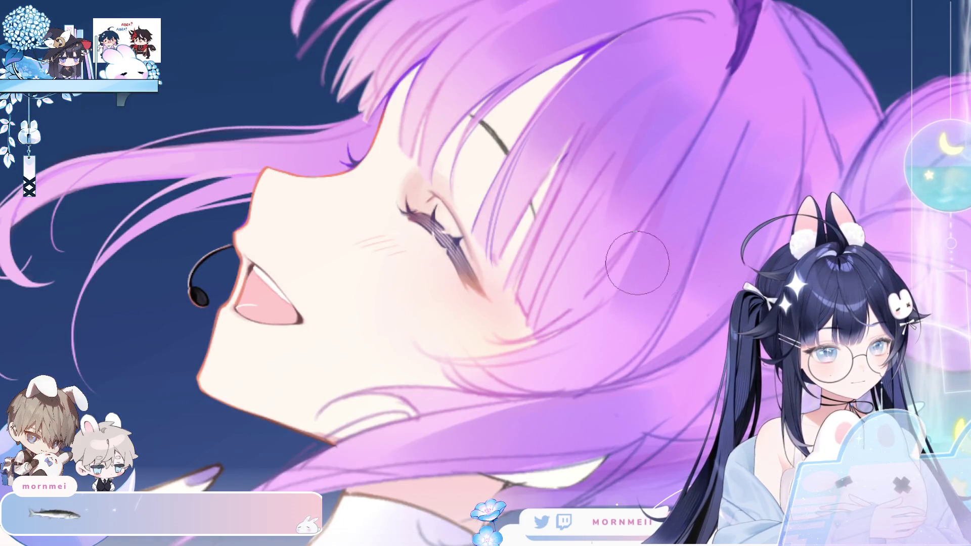
key("h")
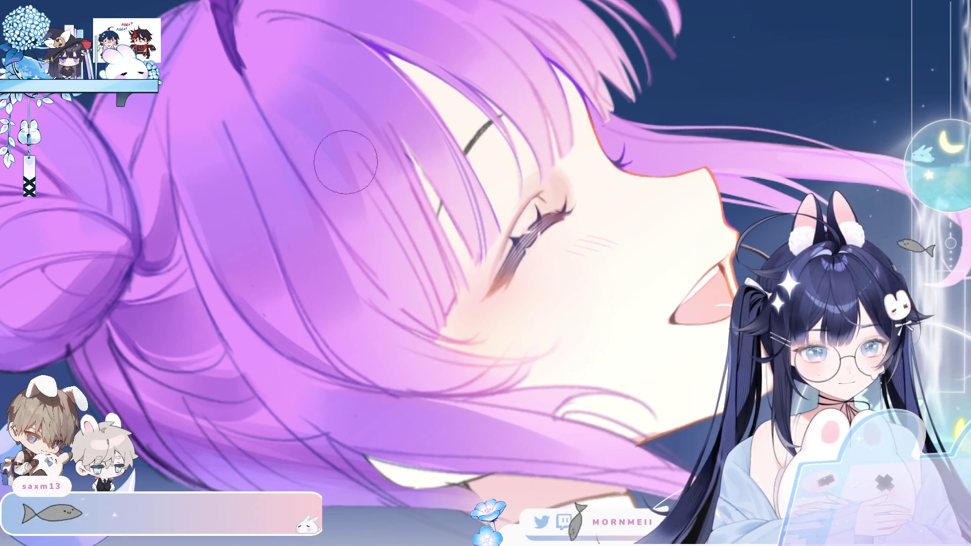
key("h")
key("ctrl+0")
scroll(563, 321, "down", 2)
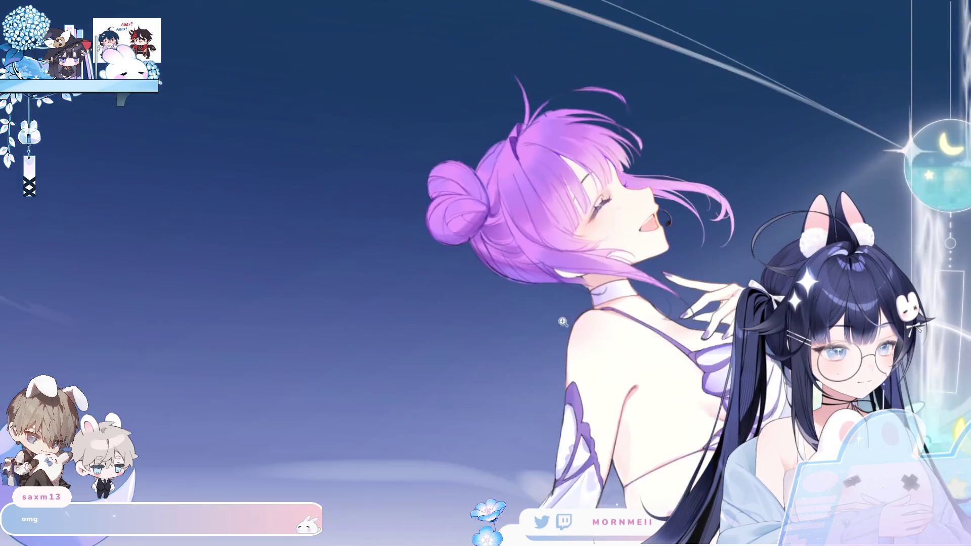
key("h")
key("h")
scroll(722, 220, "up", 4)
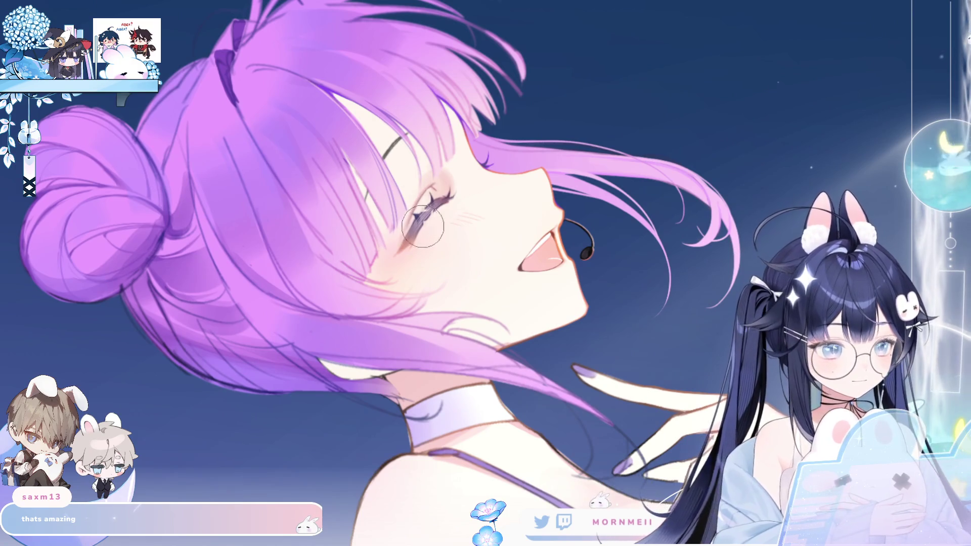
key("h")
key("h")
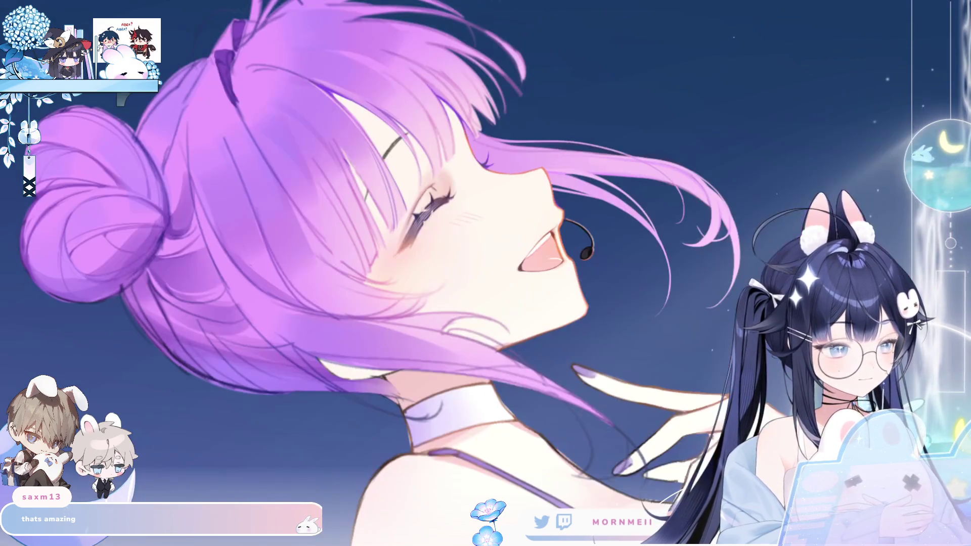
key("h")
key("h")
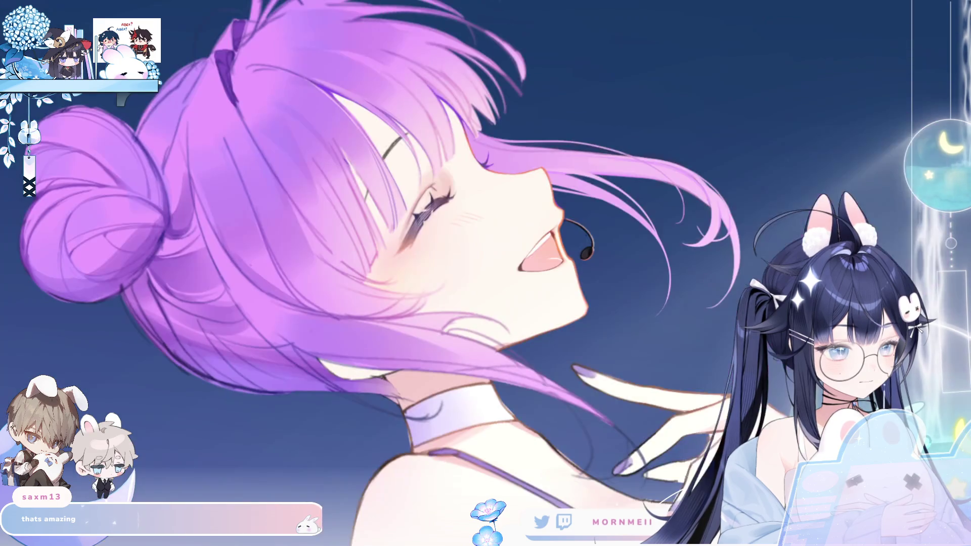
key("h")
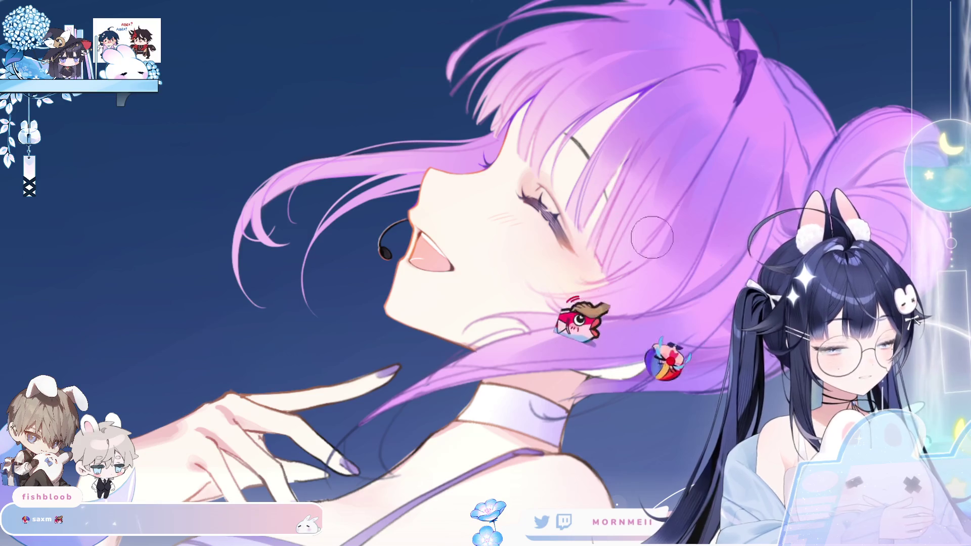
left_click(565, 275, "ctrl")
left_click_drag(565, 274, 433, 273)
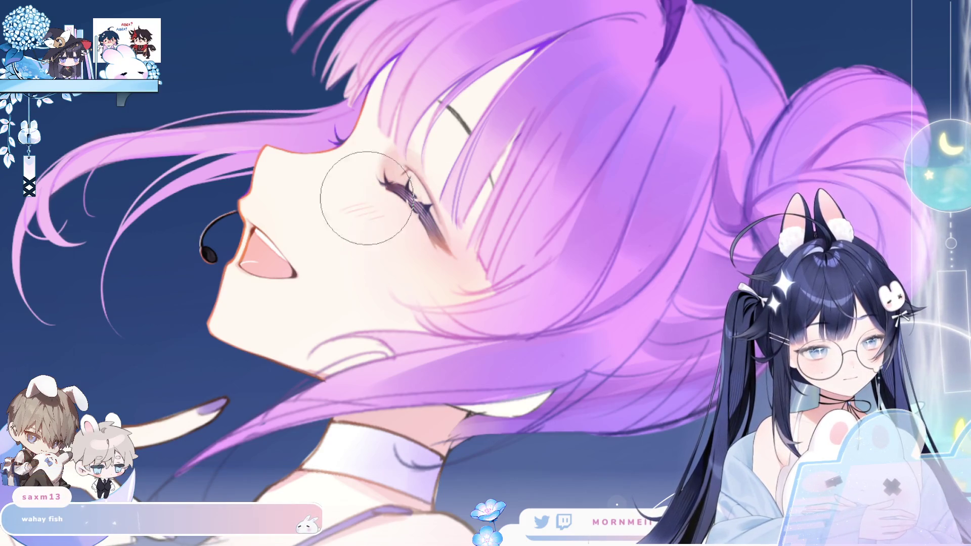
key("h")
key("h")
key("ctrl+0")
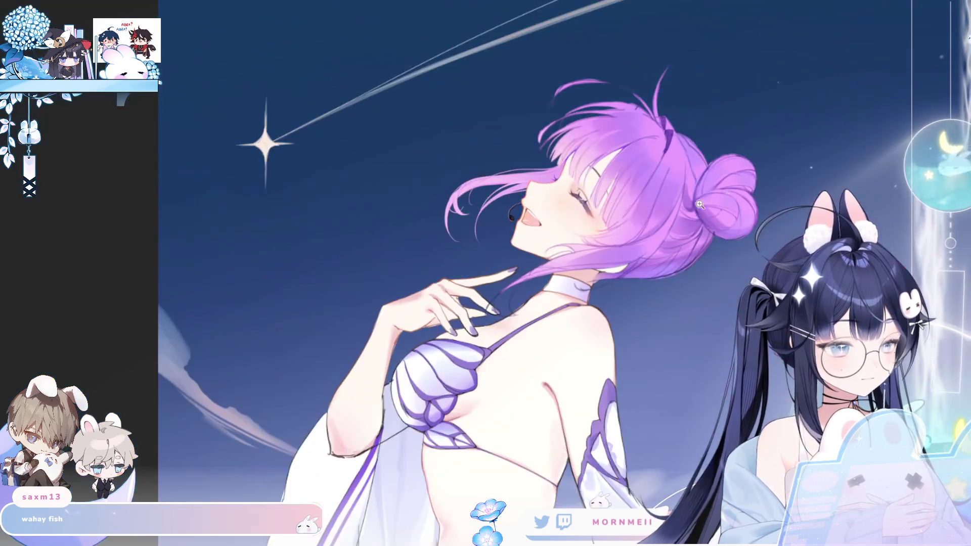
key("h")
key("h")
left_click(801, 166)
key("h")
key("h")
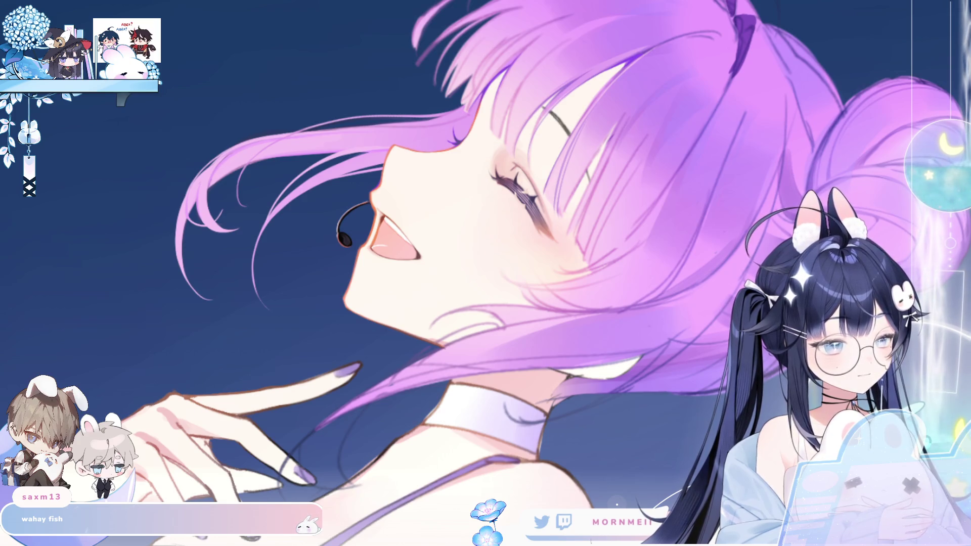
key("h")
key("h")
left_click(489, 168)
left_click_drag(489, 168, 399, 300)
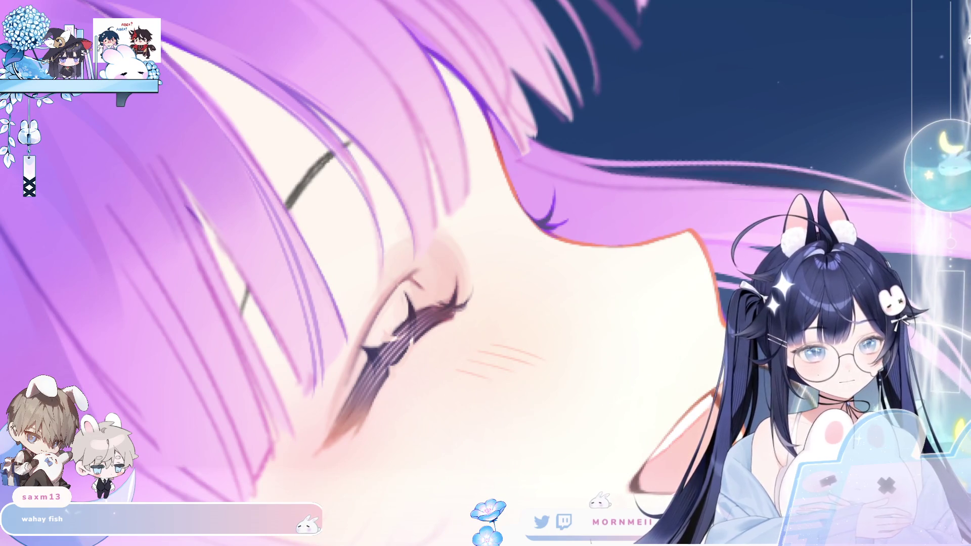
- Draw a long dark curved eyebrow line through the bangs, undoing the overdark top touch-up
left_click(303, 164, "alt")
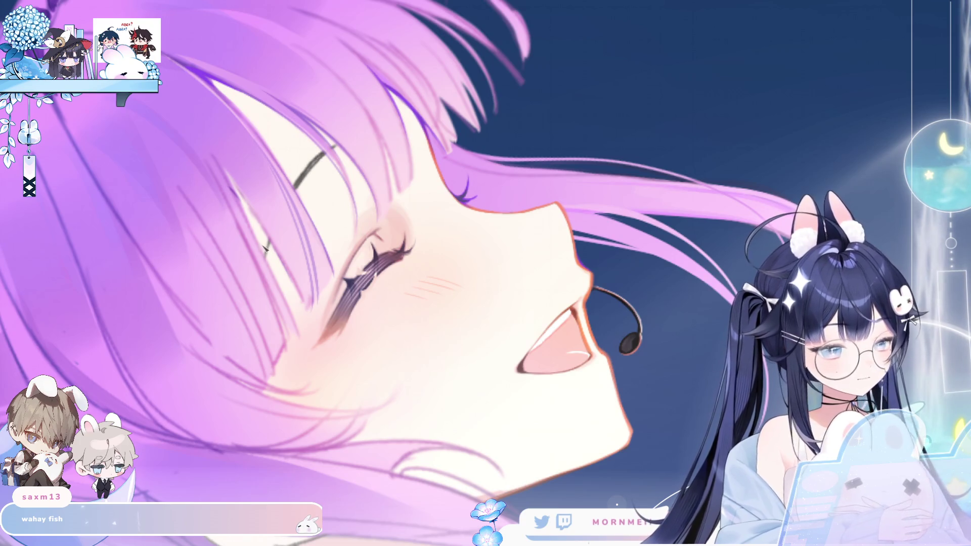
left_click_drag(258, 286, 315, 164)
left_click_drag(273, 240, 328, 150)
left_click_drag(285, 205, 337, 145)
left_click_drag(273, 231, 340, 145)
left_click_drag(281, 223, 339, 145)
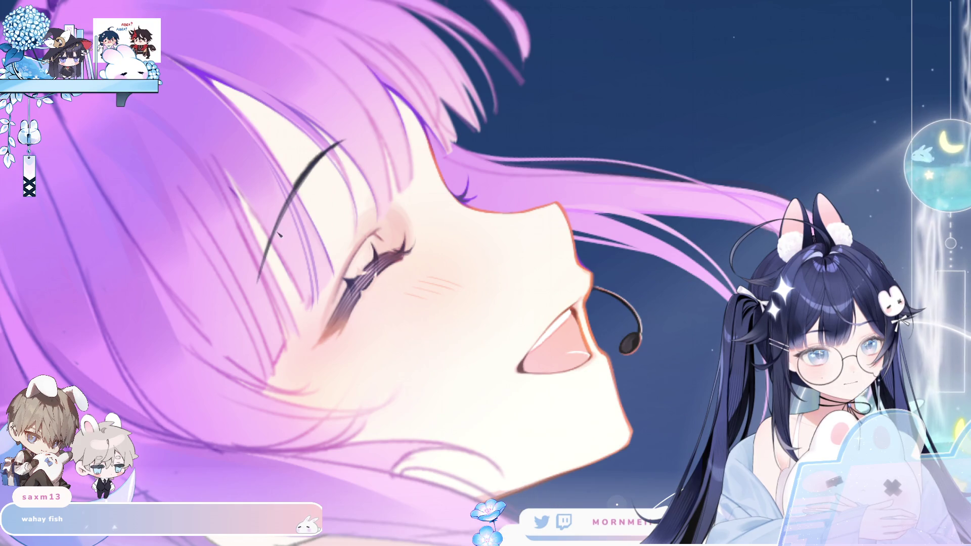
key("ctrl+z")
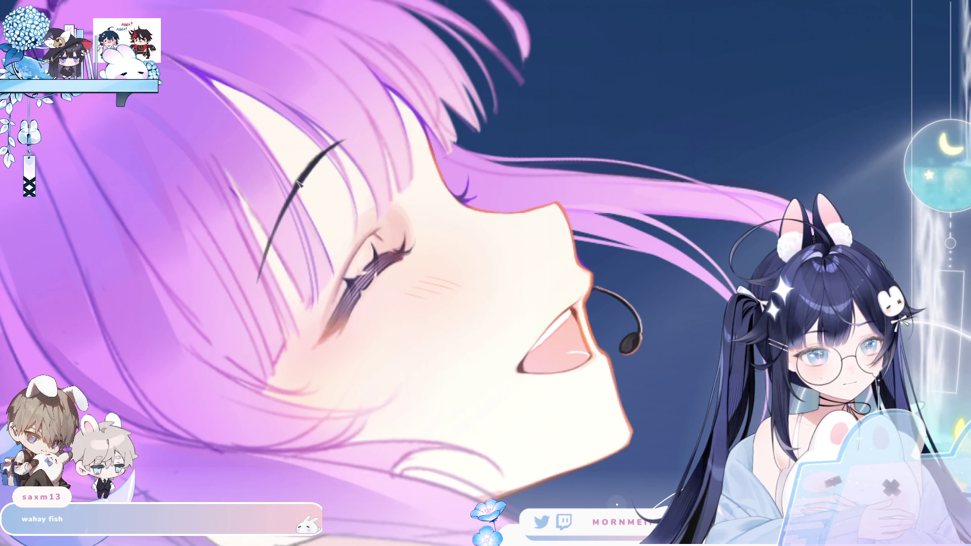
- Mirror the canvas back and forth to check the new eyebrow line
scroll(244, 396, "down", 5)
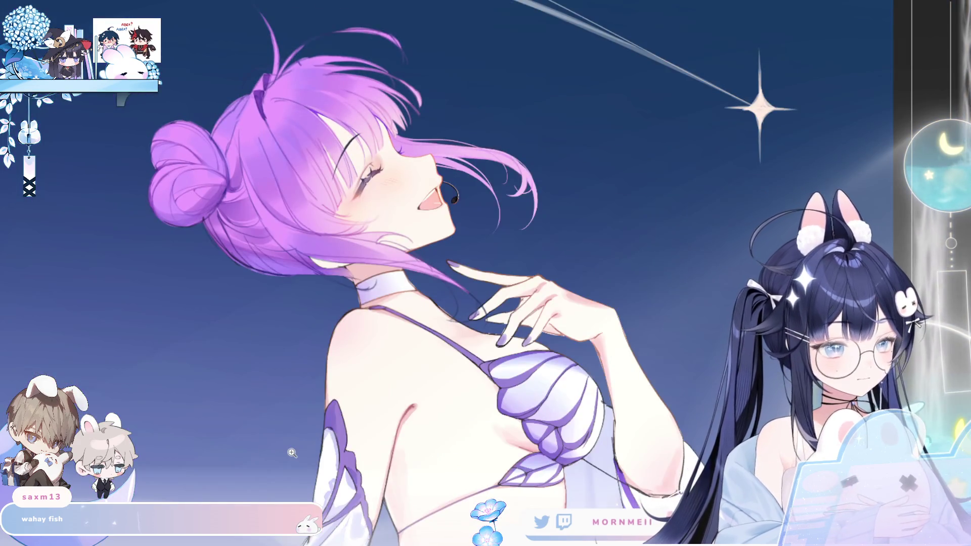
key("h")
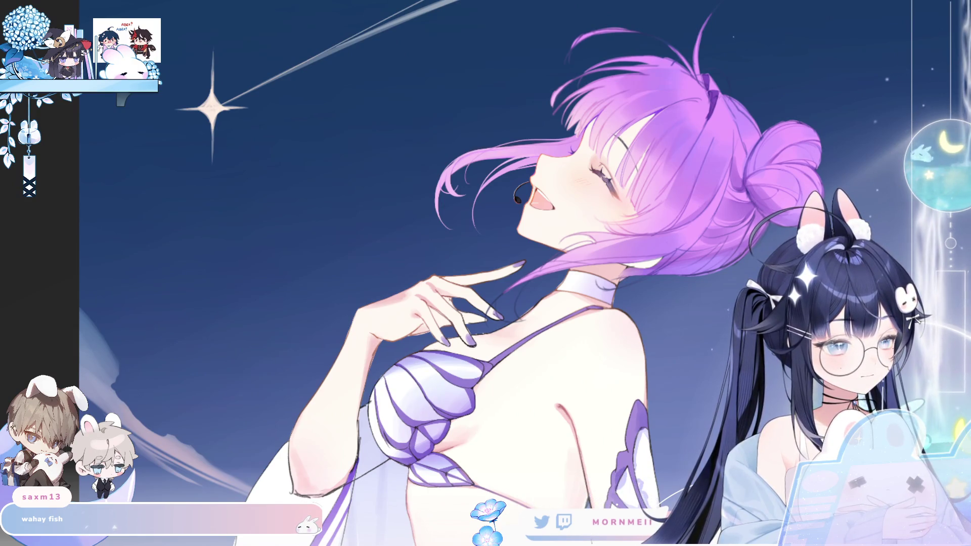
key("h")
scroll(581, 225, "down", 3)
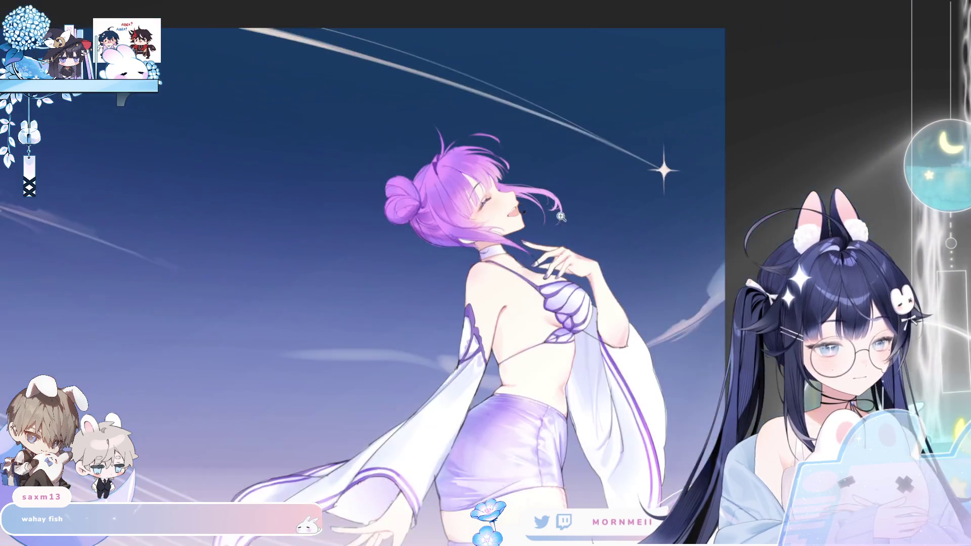
- Undo the lower eyebrow and redraw it as one long stroke, extending its upper end
key("h")
key("h")
scroll(502, 213, "up", 5)
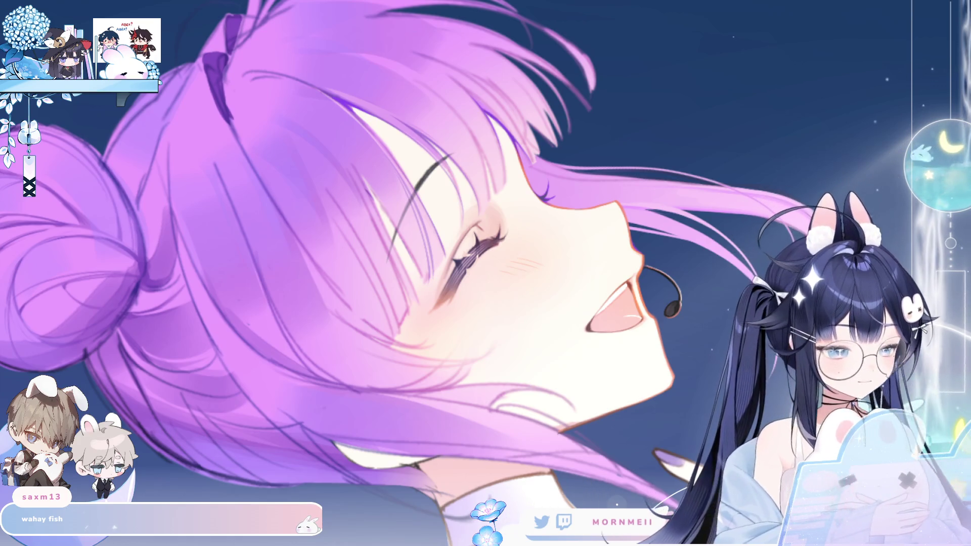
key("ctrl+z")
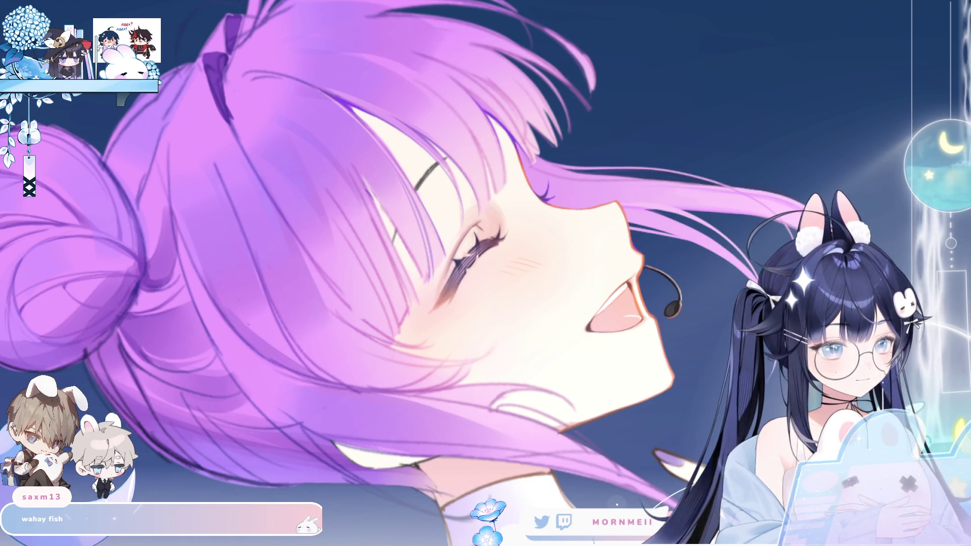
left_click_drag(450, 154, 392, 249)
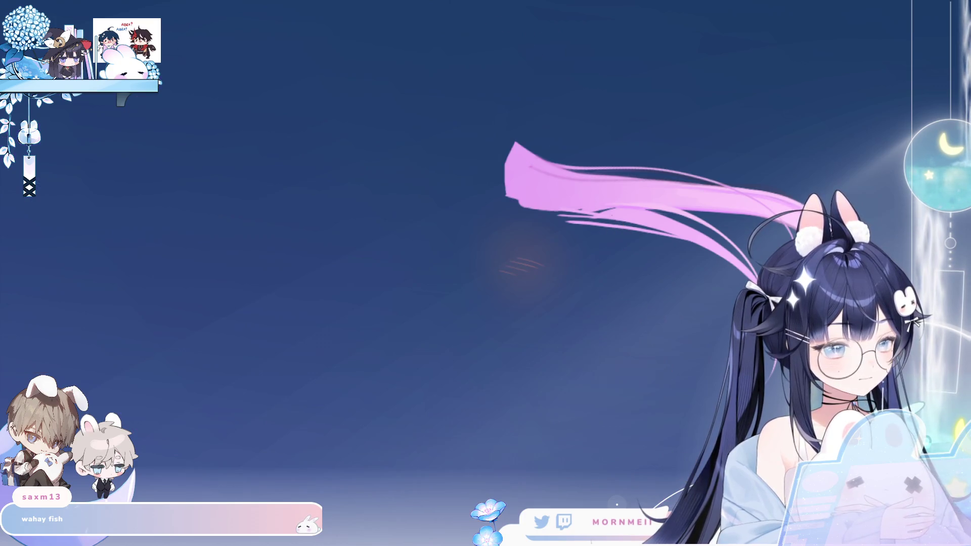
key("h")
scroll(513, 198, "up", 3)
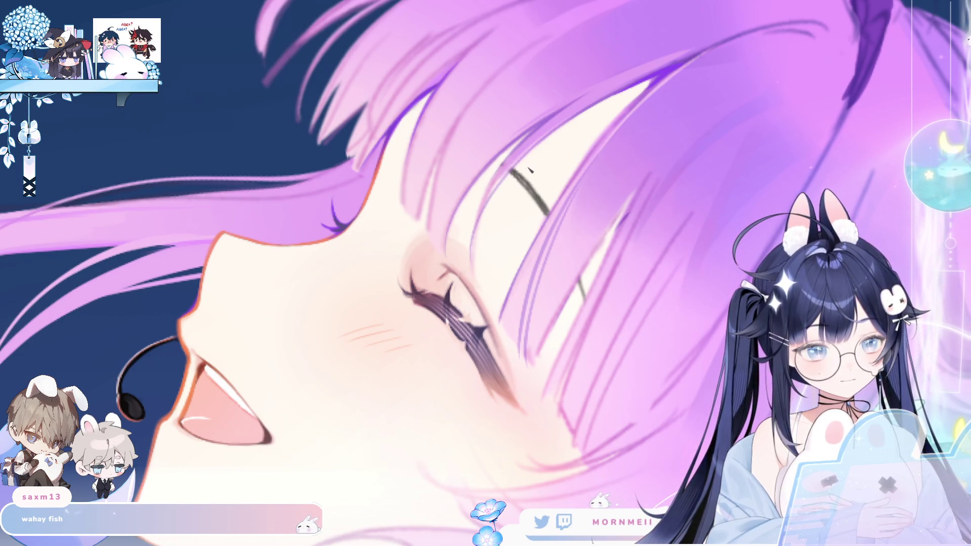
left_click_drag(509, 169, 546, 207)
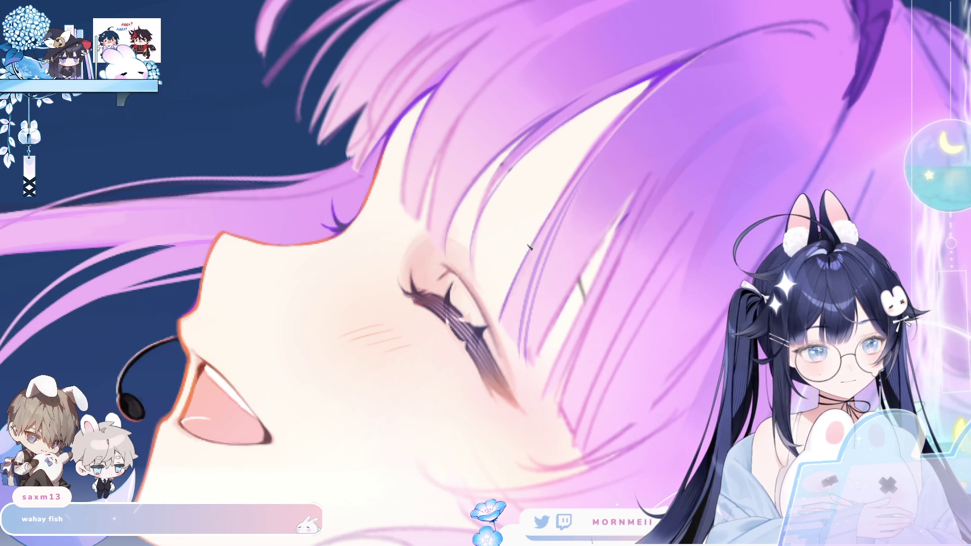
left_click_drag(597, 264, 567, 317)
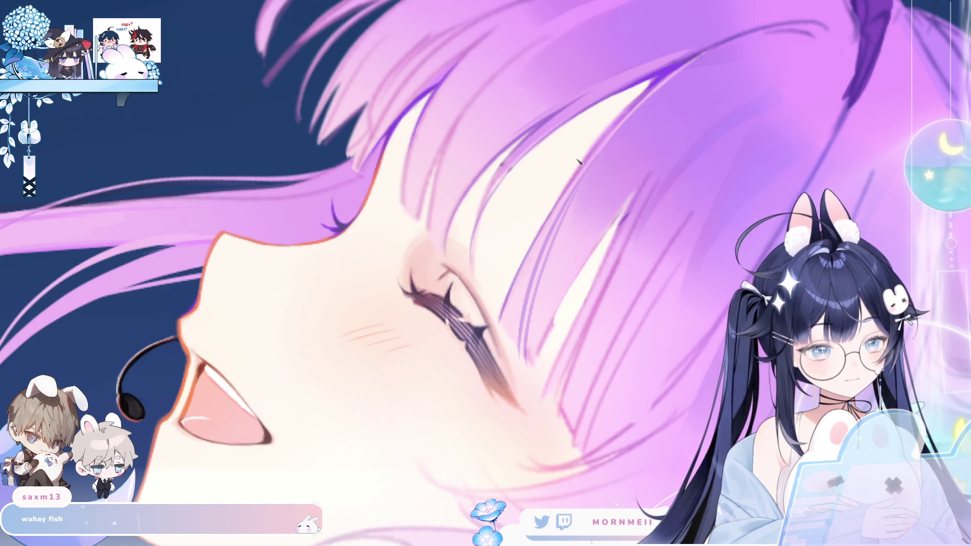
- Zoom and flip the canvas repeatedly to review the eyebrow and face proportions
scroll(587, 233, "down", 3)
scroll(595, 176, "up", 3)
scroll(595, 176, "down", 1)
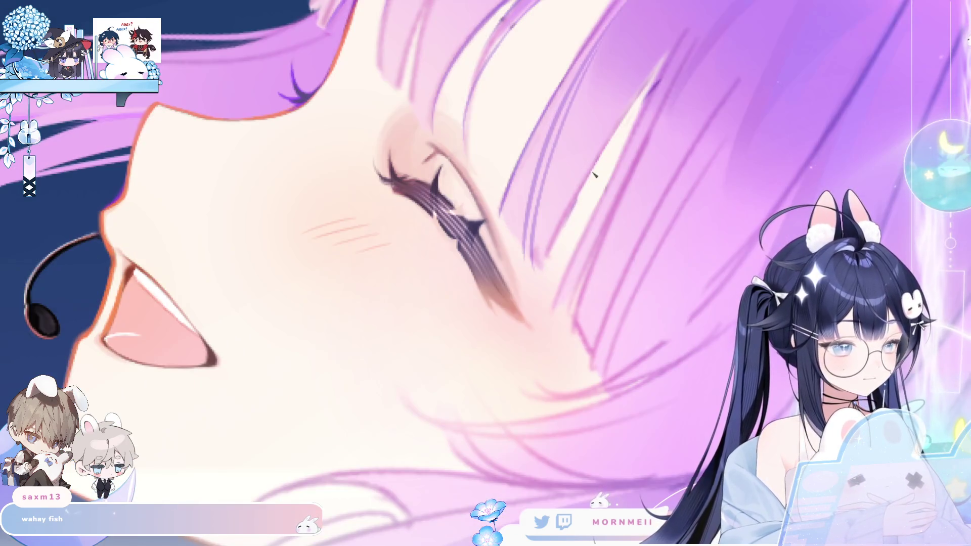
scroll(622, 182, "down", 3)
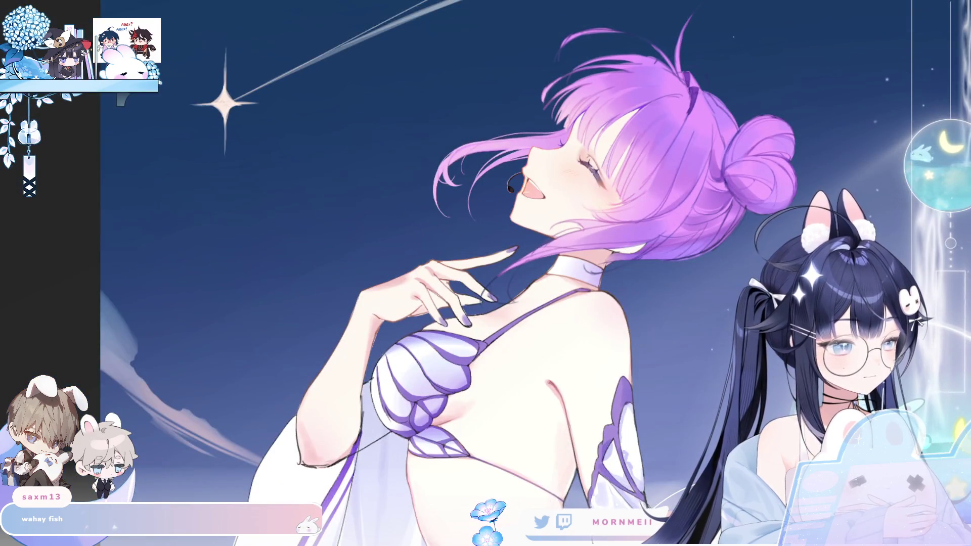
key("h")
scroll(466, 146, "up", 4)
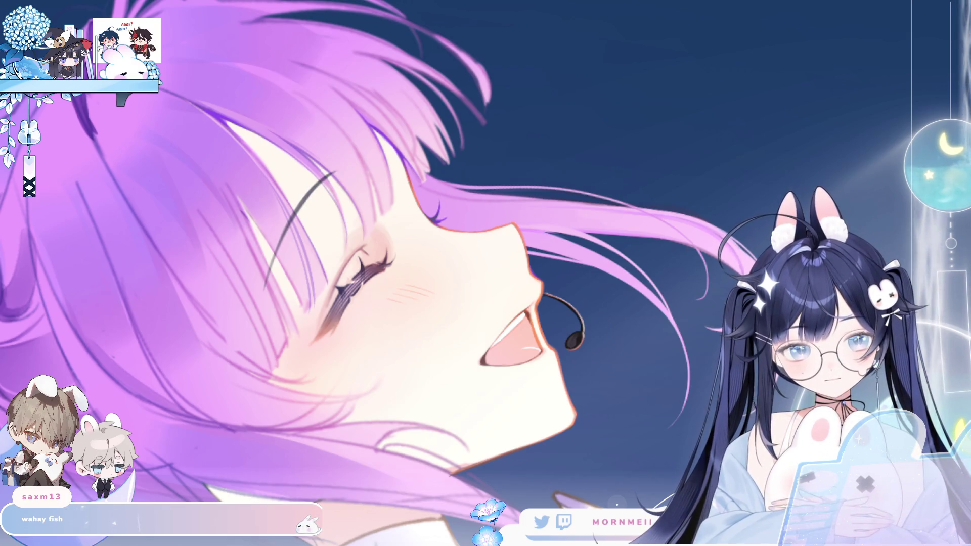
scroll(425, 239, "down", 3)
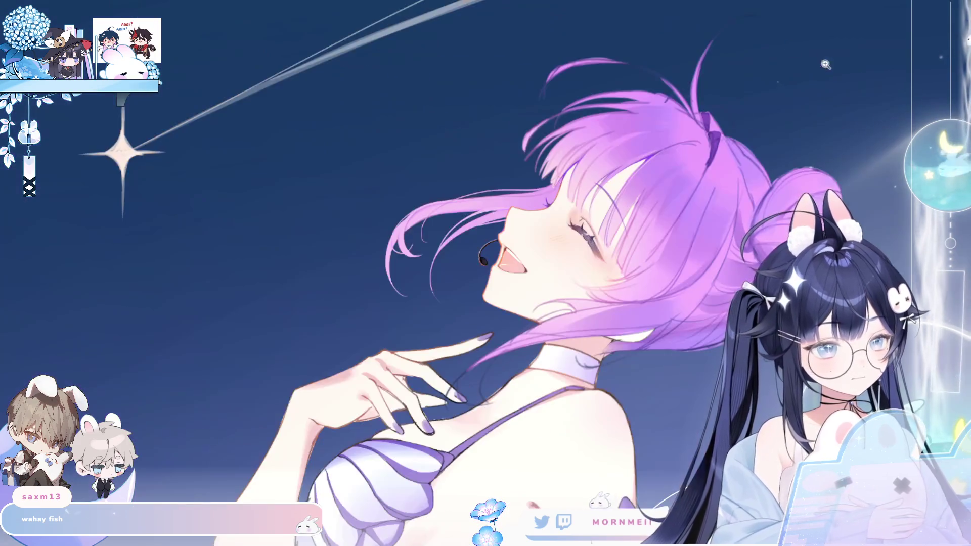
scroll(425, 239, "up", 2)
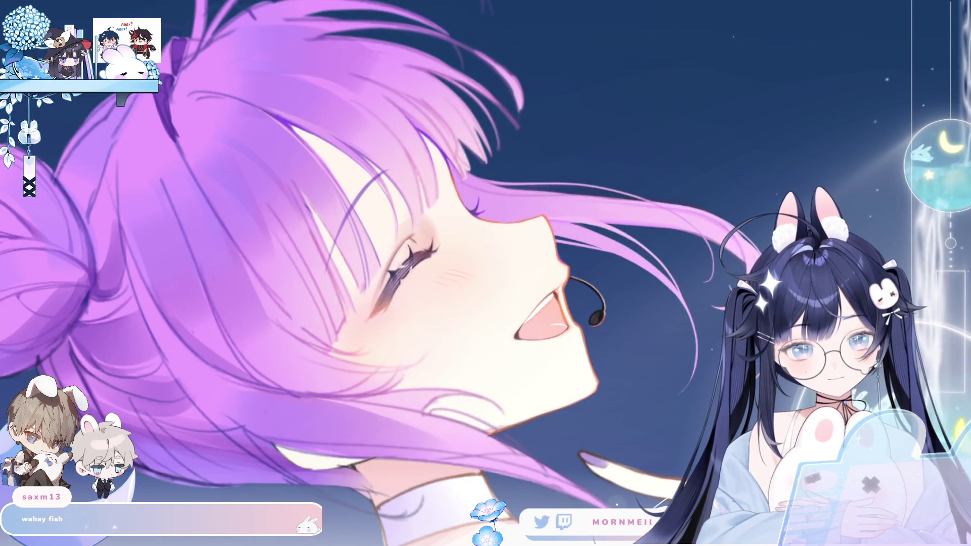
scroll(571, 258, "down", 1)
key("h")
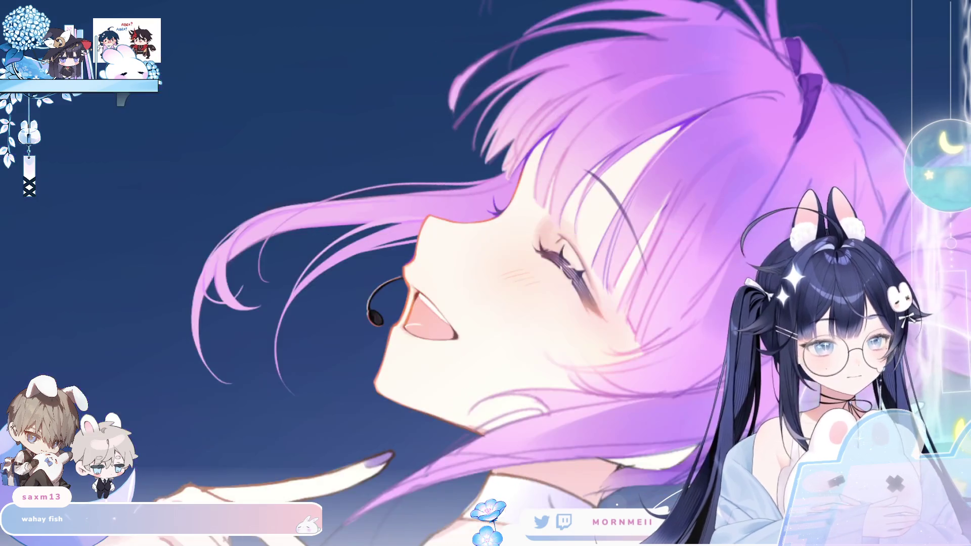
key("h")
scroll(571, 258, "down", 1)
key("h")
key("h")
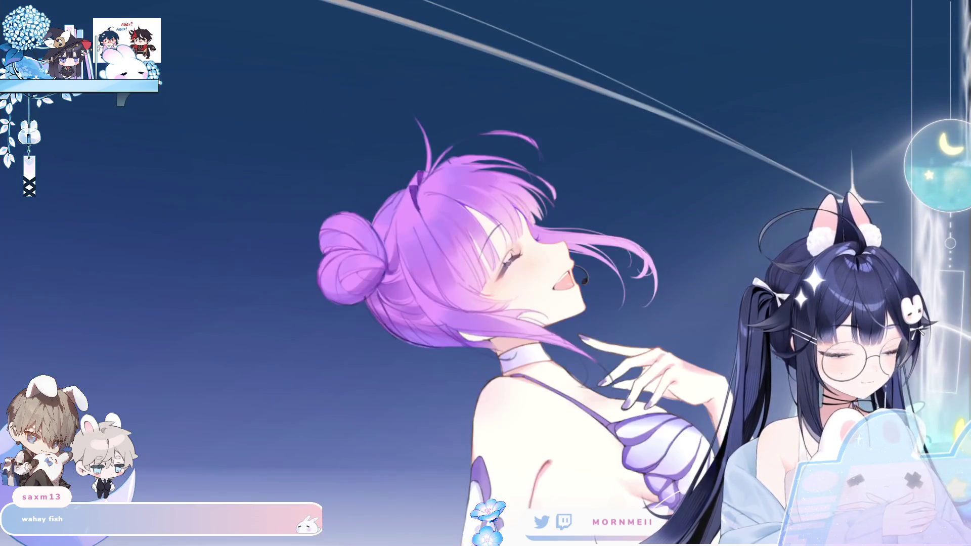
left_click_drag(669, 268, 493, 296)
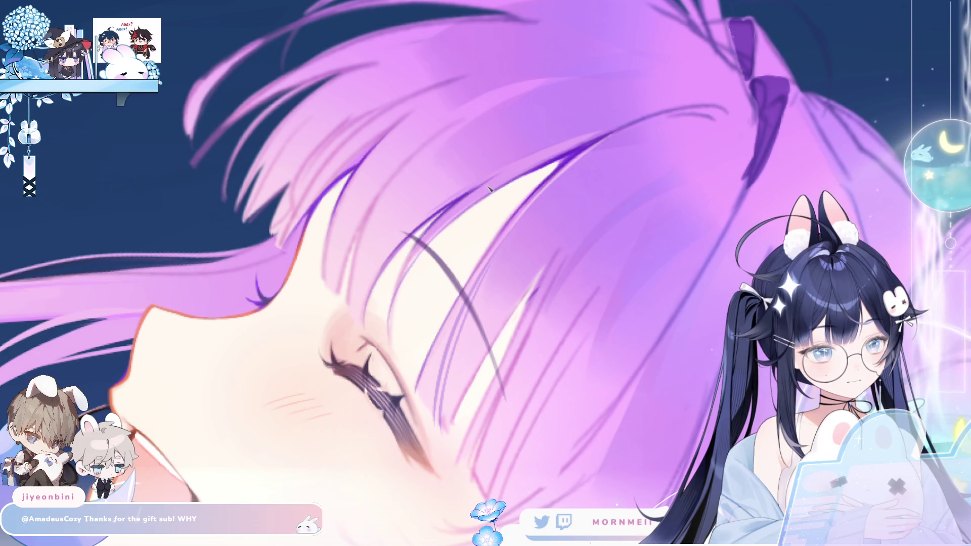
left_click(417, 265)
key("Right")
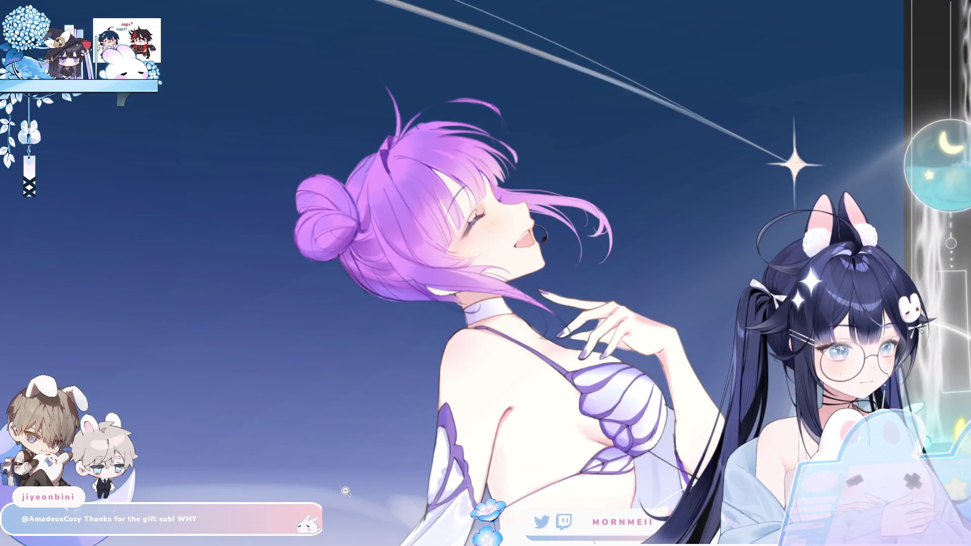
key("Right")
left_click(512, 228)
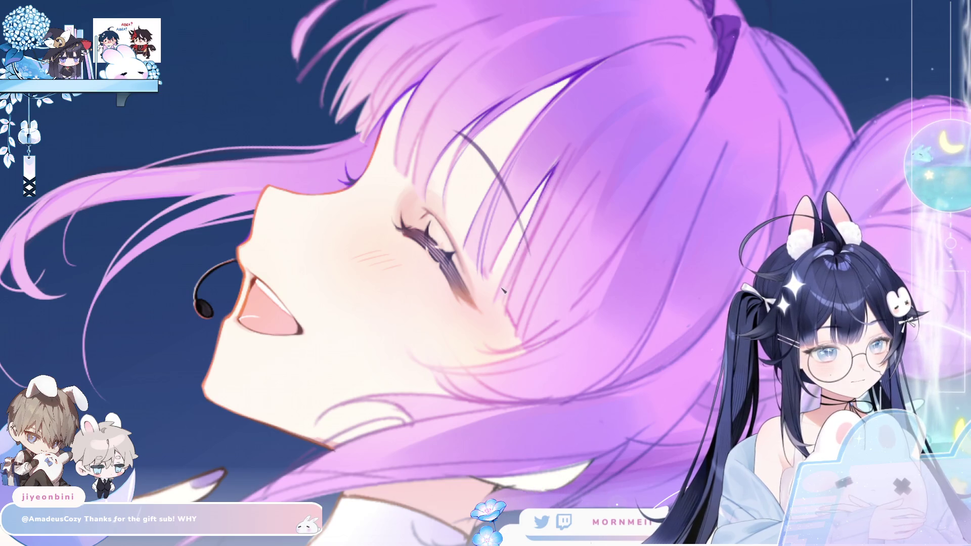
key("h")
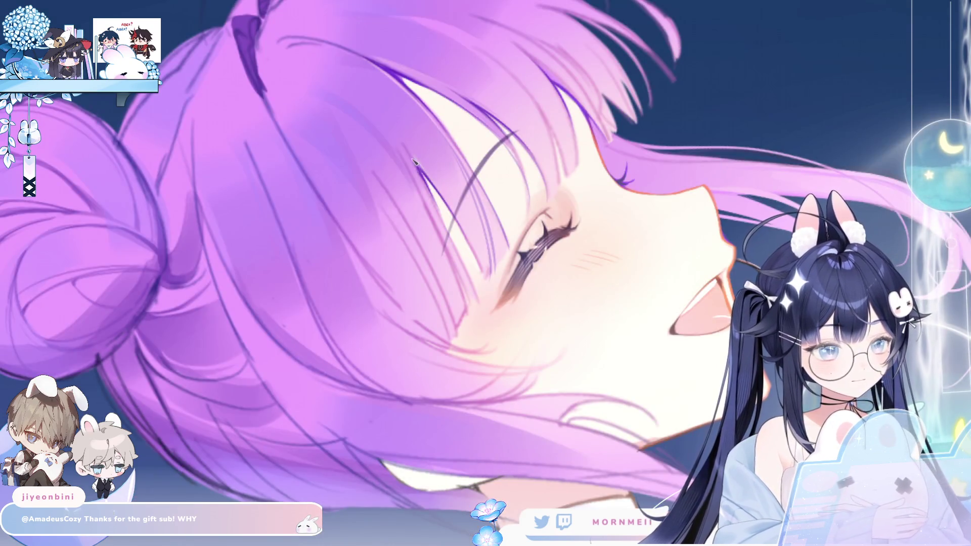
key("h")
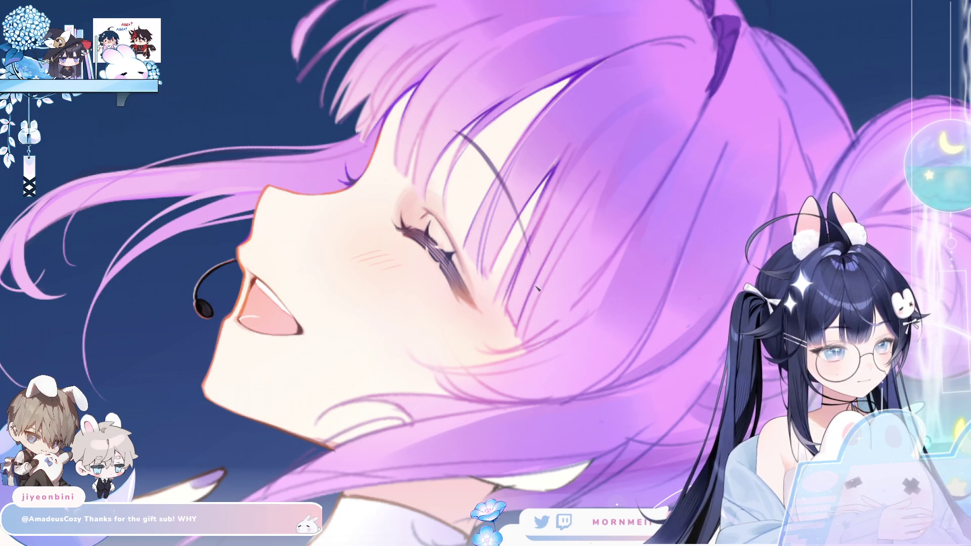
key("m")
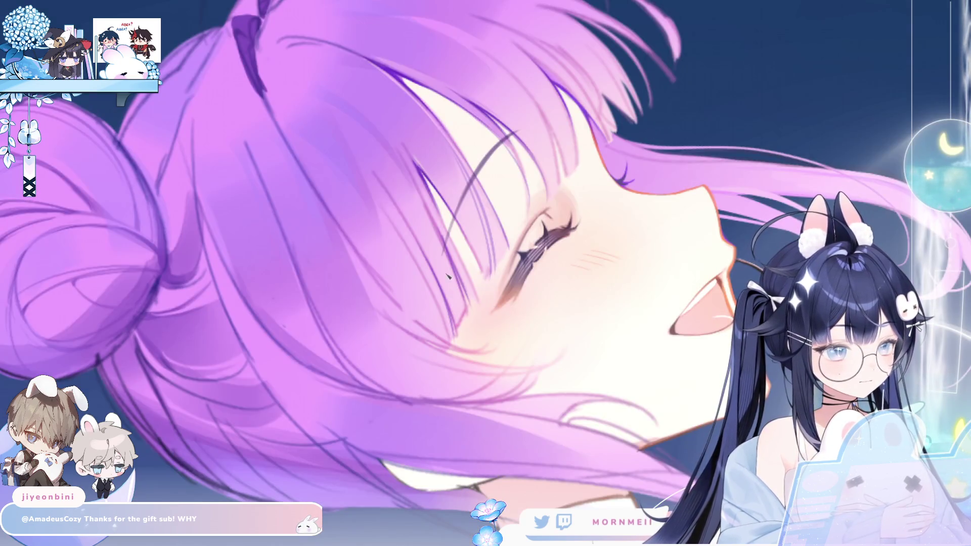
key("m")
key("ctrl+0")
left_click(652, 175)
- Zoom in closely on the face and violet bangs
left_click(569, 162)
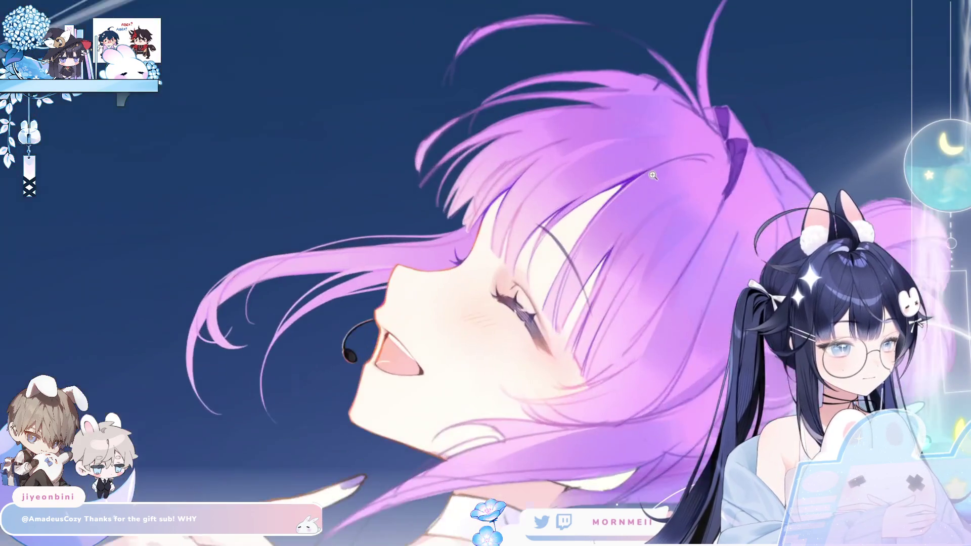
left_click(541, 186)
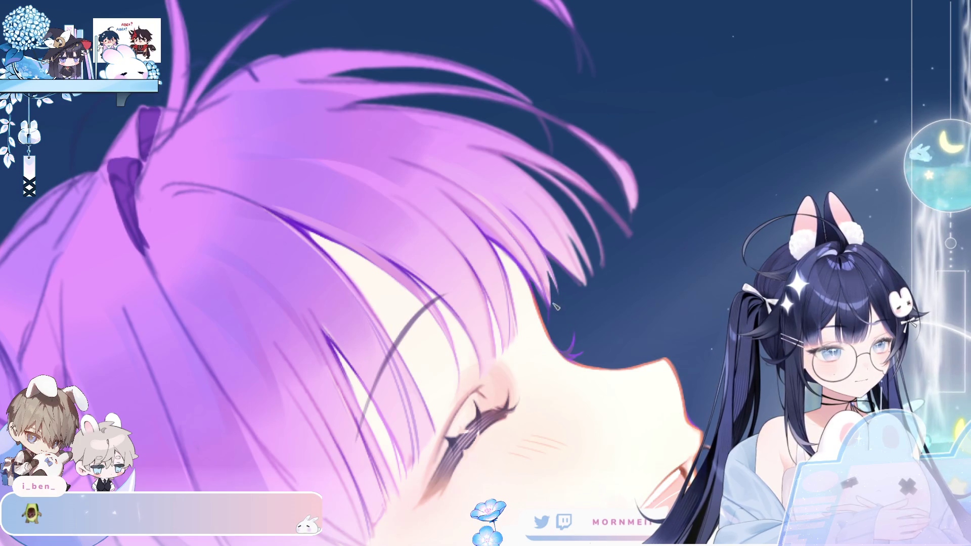
- Flip the canvas back to normal orientation and zoom in on the girl's face
key("h")
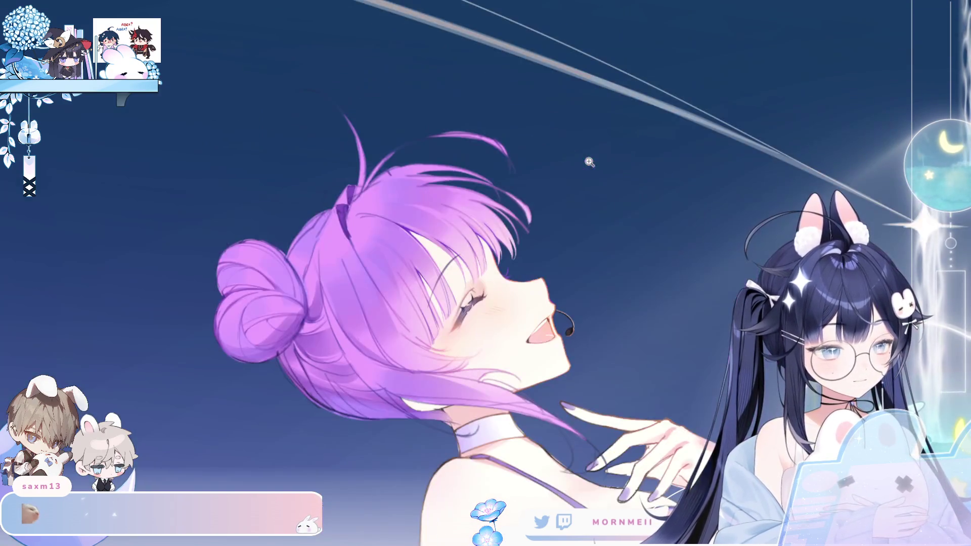
left_click(521, 234)
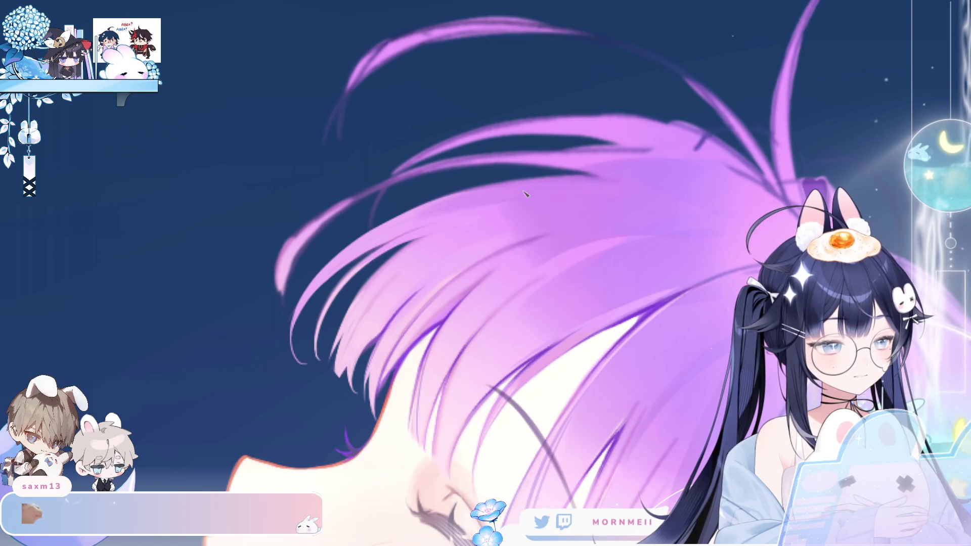
- Zoom out and mirror the view, then zoom in close and pan along the purple hair
key("ctrl+0")
key("h")
key("h")
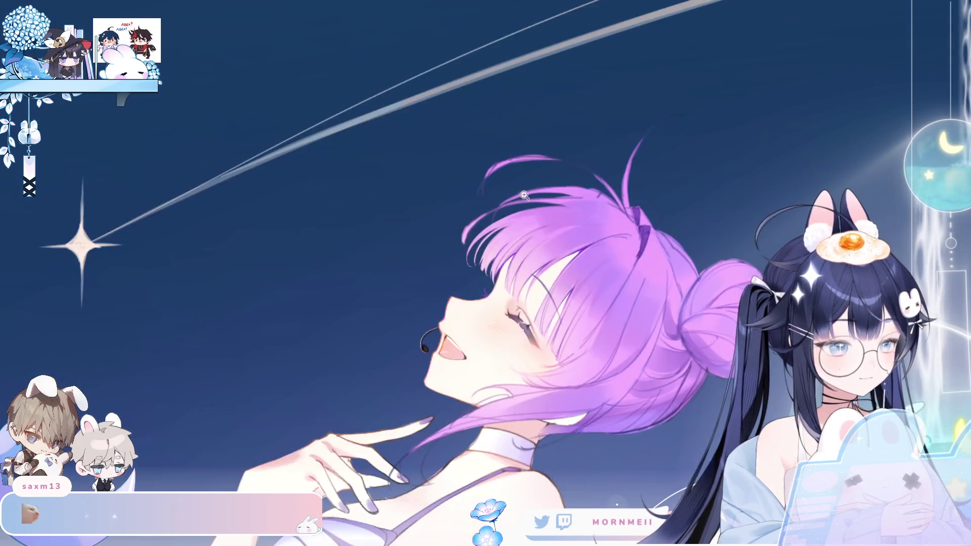
left_click(579, 199)
left_click(482, 253)
left_click(399, 223)
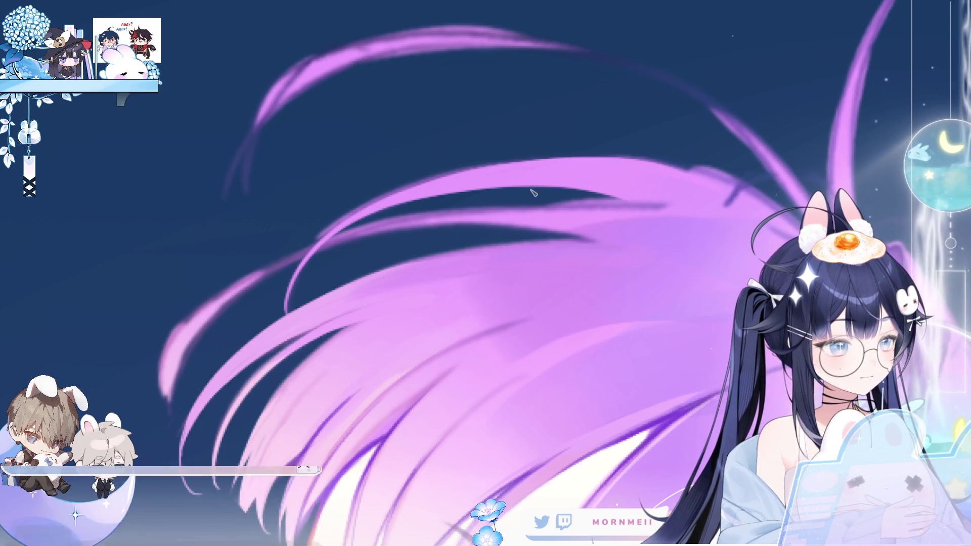
scroll(379, 198, "up", 2)
left_click_drag(380, 198, 380, 195)
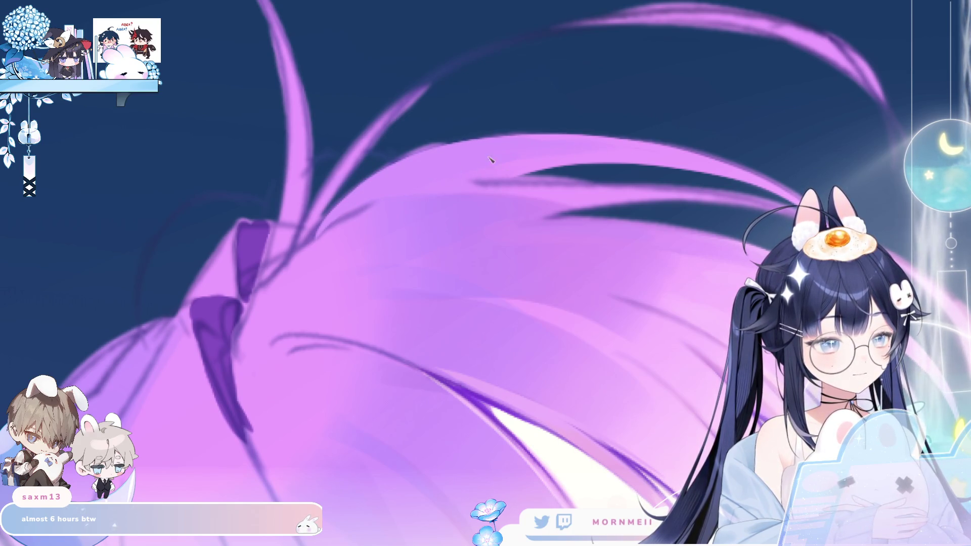
- Mirror the view of the hair, then zoom out and flip horizontally to review the figure
scroll(564, 160, "down", 3)
key("m")
scroll(564, 160, "up", 3)
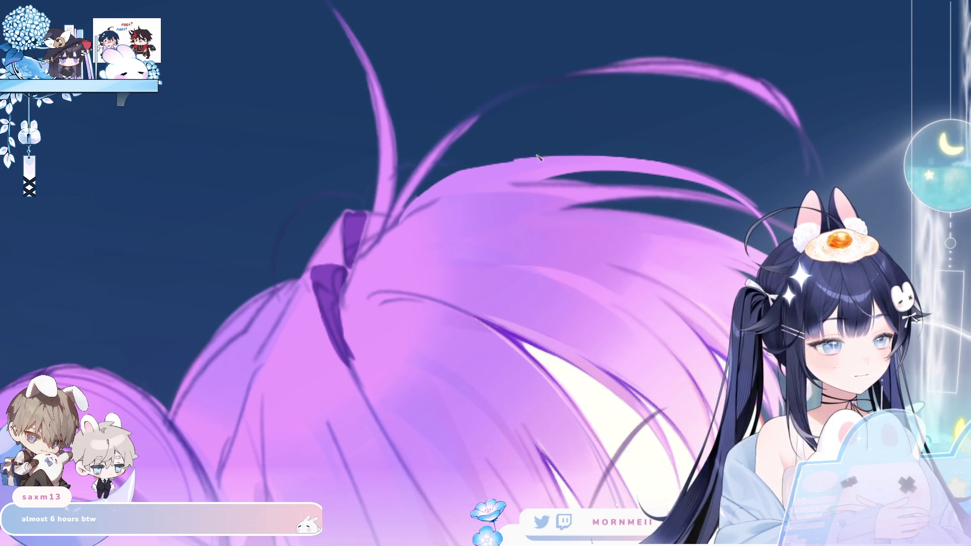
key("h")
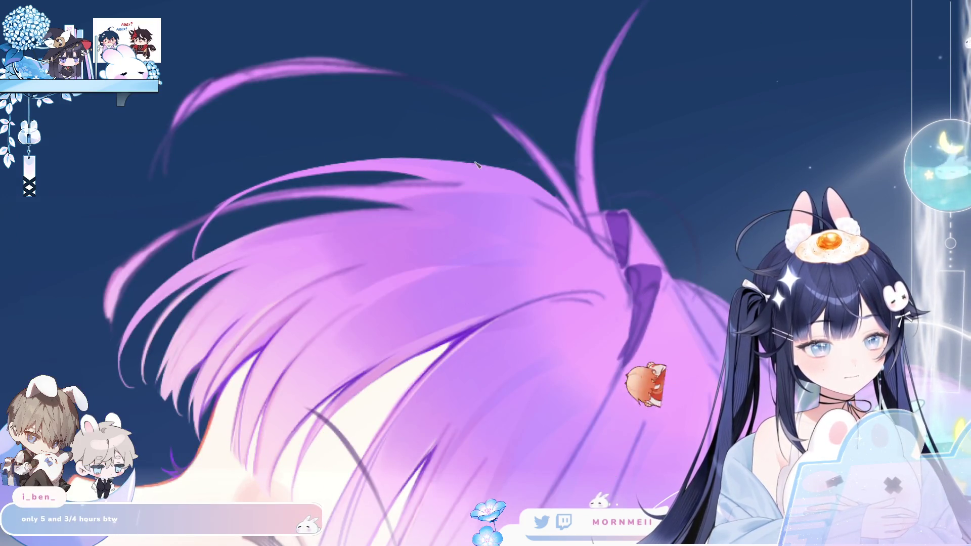
key("ctrl+0")
key("h")
key("h")
key("h")
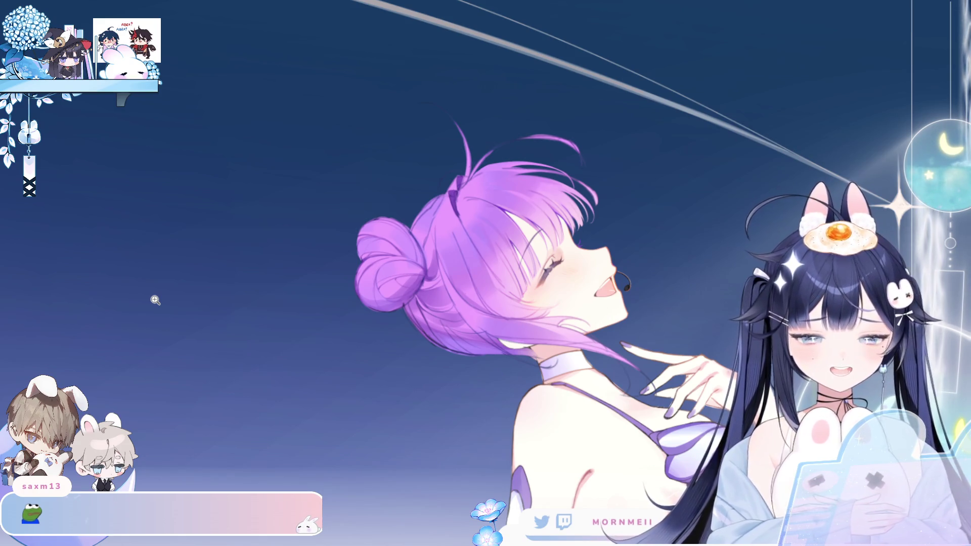
- Zoom in on the top of the purple hair above the bun
left_click(572, 177)
left_click(616, 143, "alt")
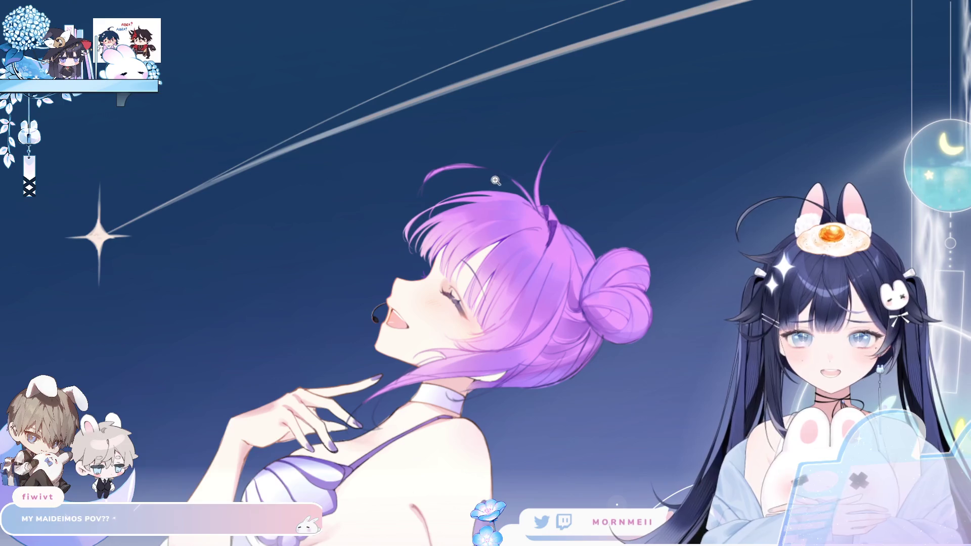
left_click(473, 198)
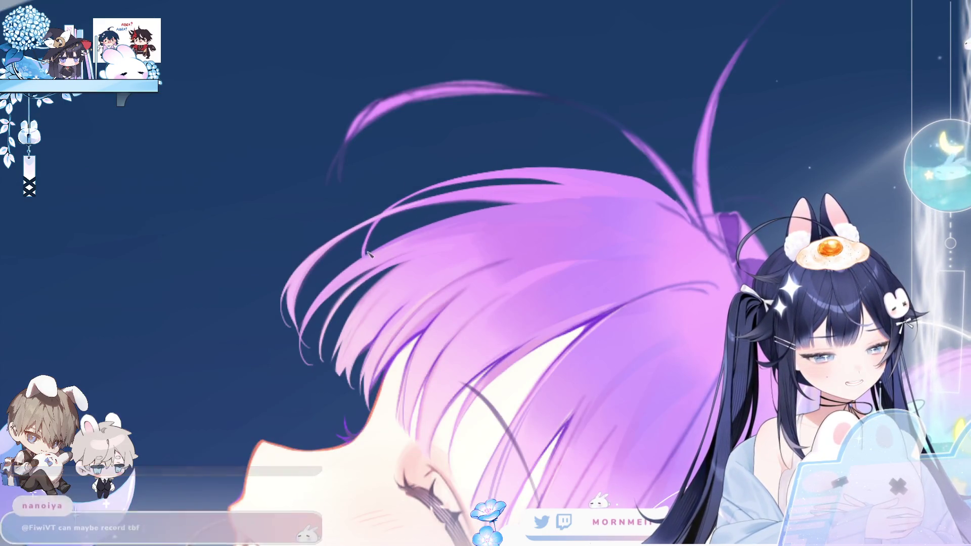
scroll(478, 145, "down", 1)
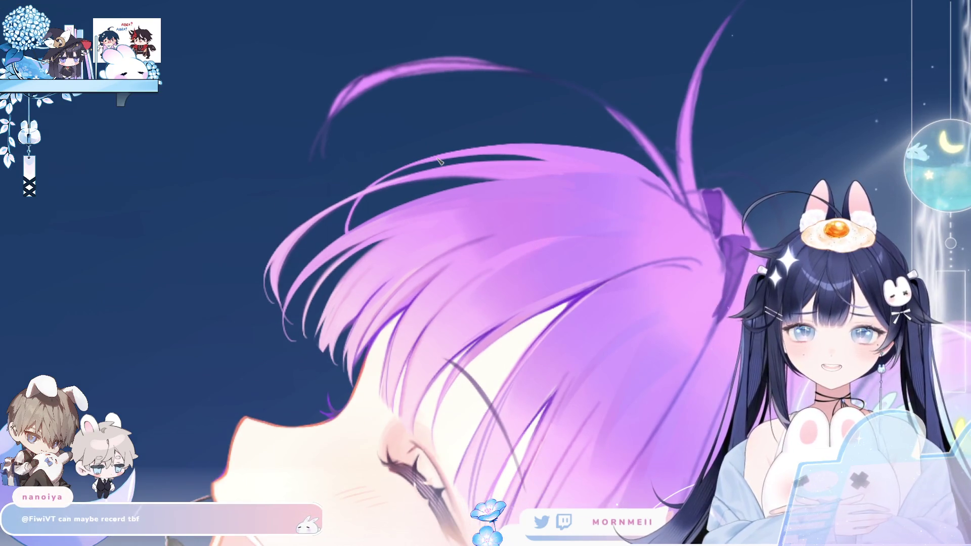
left_click(412, 204)
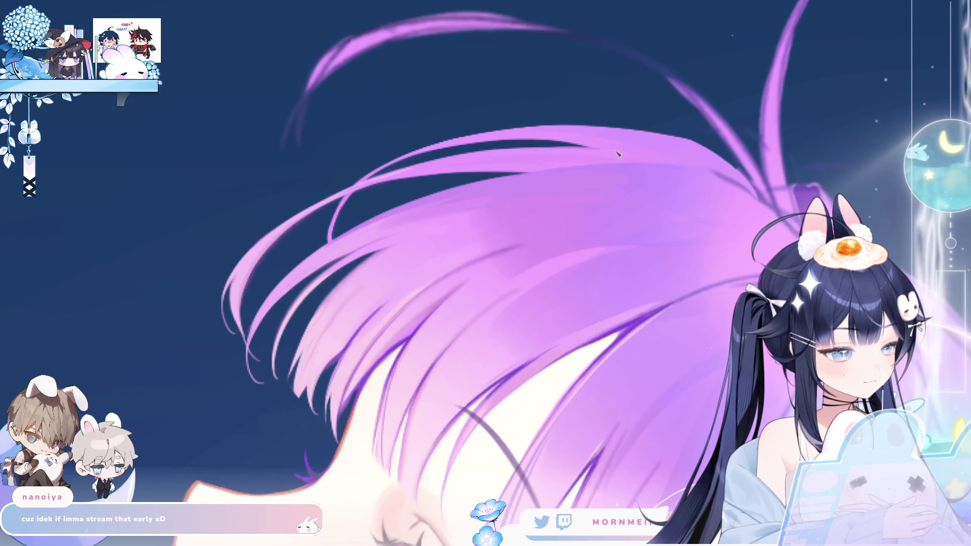
key("h")
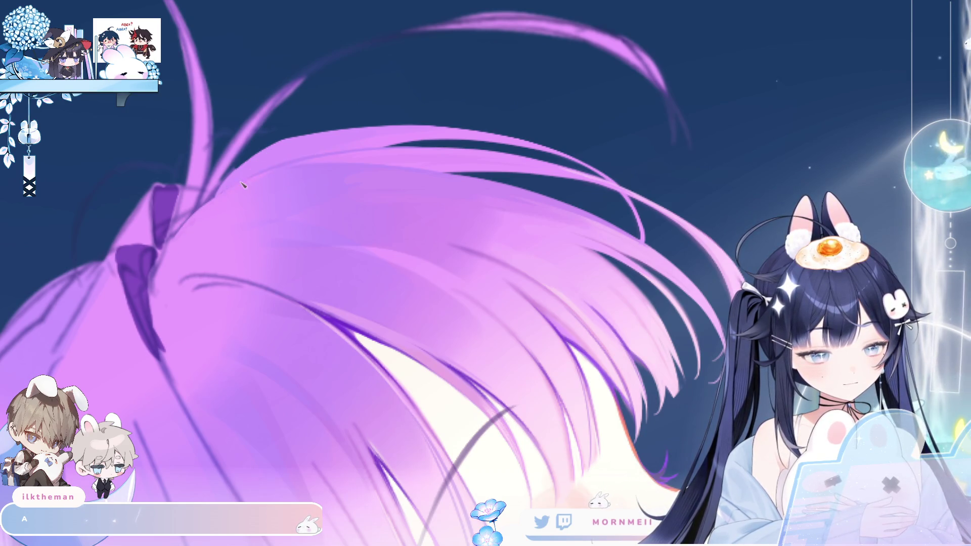
key("ctrl+0")
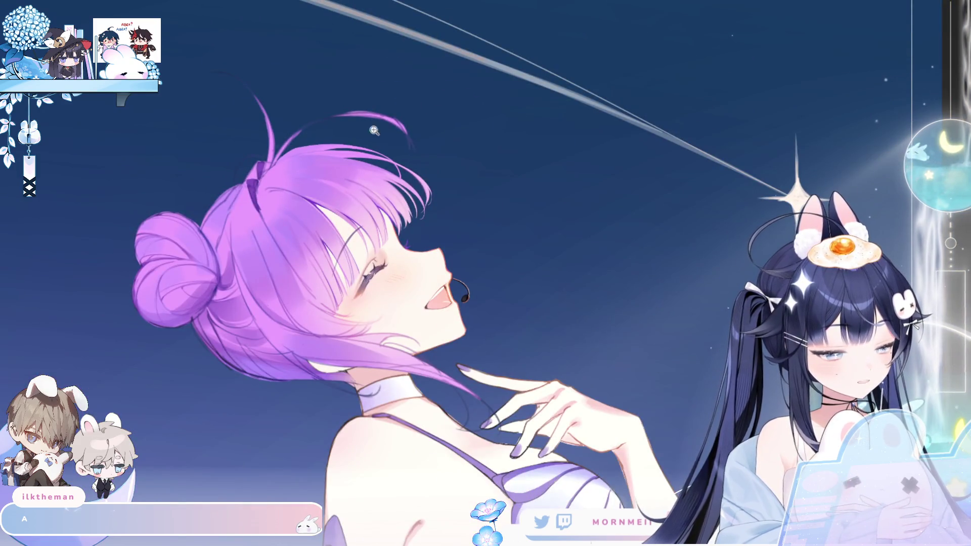
left_click(286, 158)
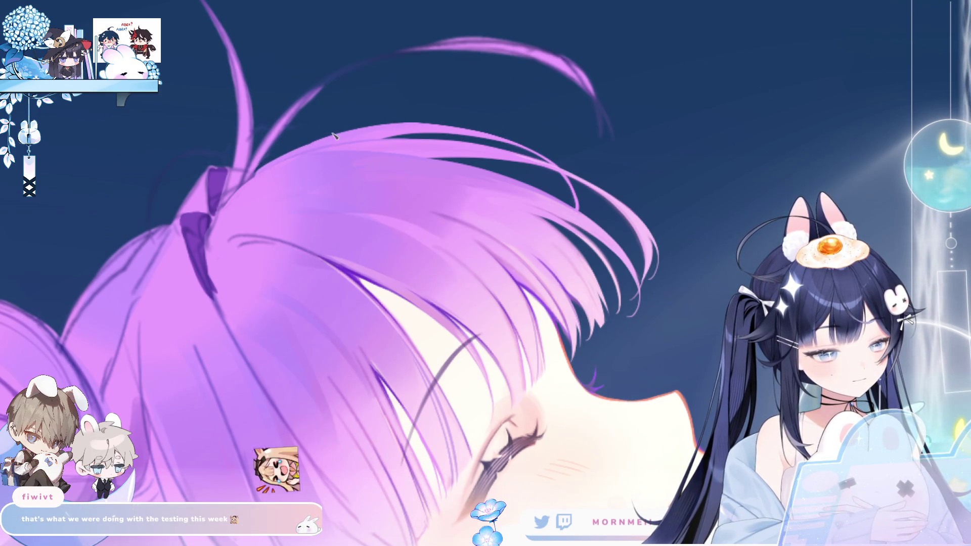
key("m")
key("m")
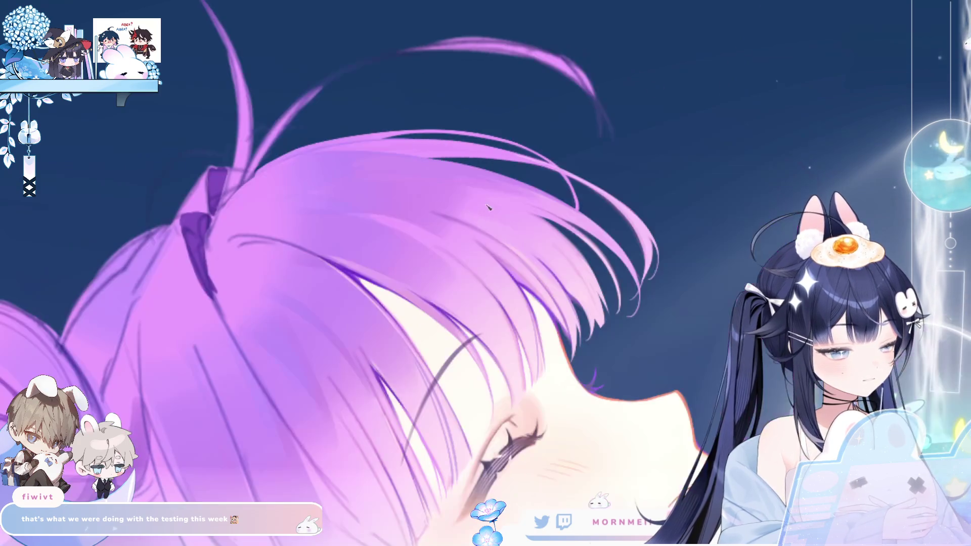
key("ctrl+0")
key("m")
key("m")
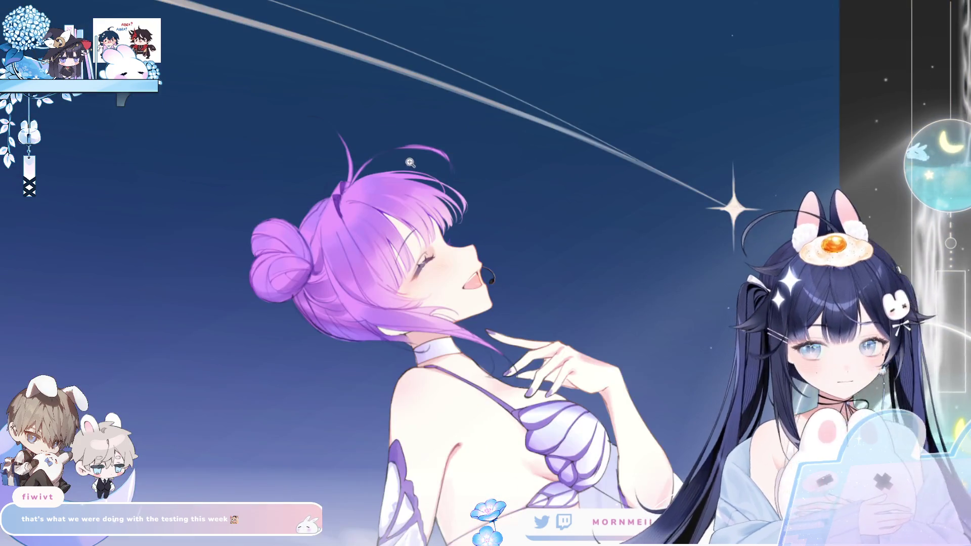
left_click(410, 165)
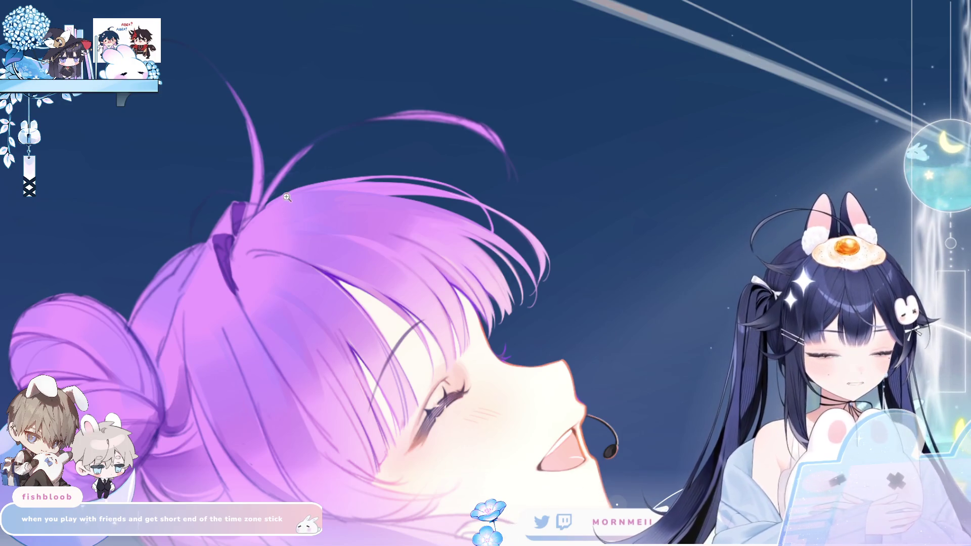
left_click(349, 143)
- Repaint the arcing top hair strand as one continuous brightened stroke, checking it mirrored
left_click_drag(350, 145, 305, 184)
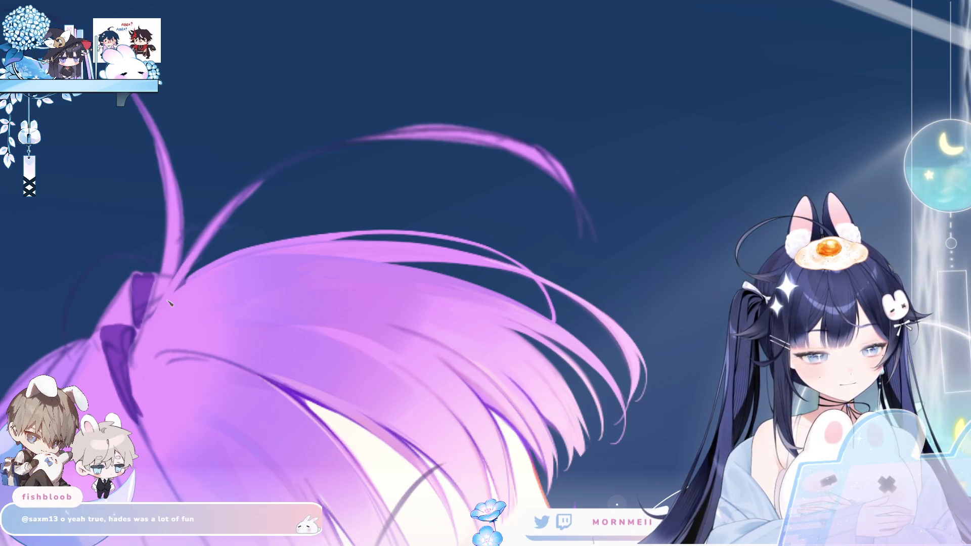
left_click_drag(302, 155, 211, 244)
key("ctrl+z")
mouse_move(304, 159)
left_mouse_down()
mouse_move(194, 264)
mouse_move(397, 136)
mouse_move(445, 133)
left_mouse_up()
left_click_drag(352, 143, 506, 128)
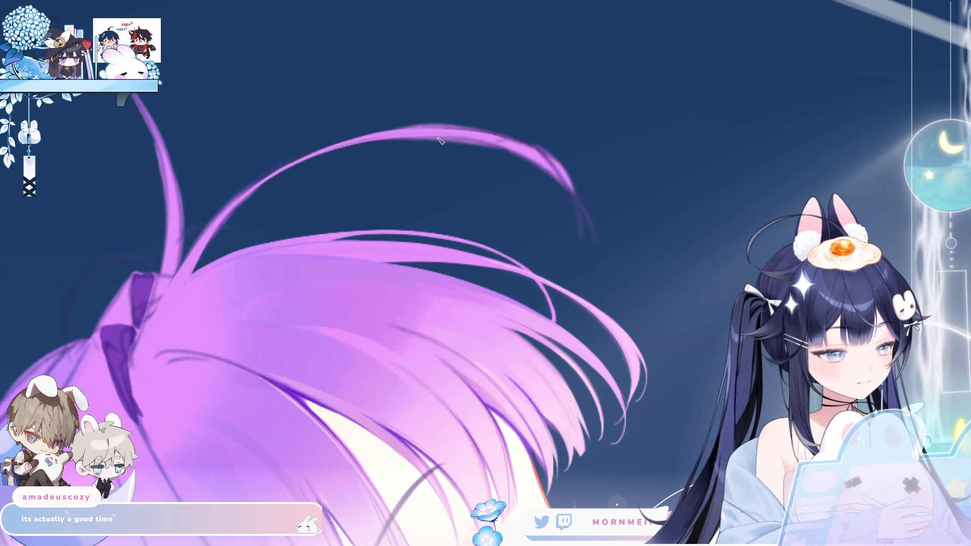
left_click_drag(356, 146, 527, 156)
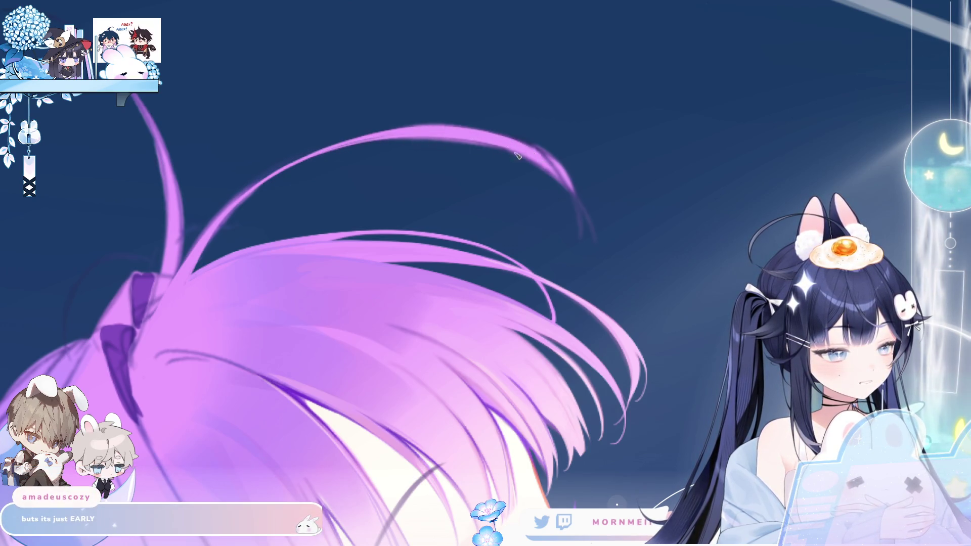
key("h")
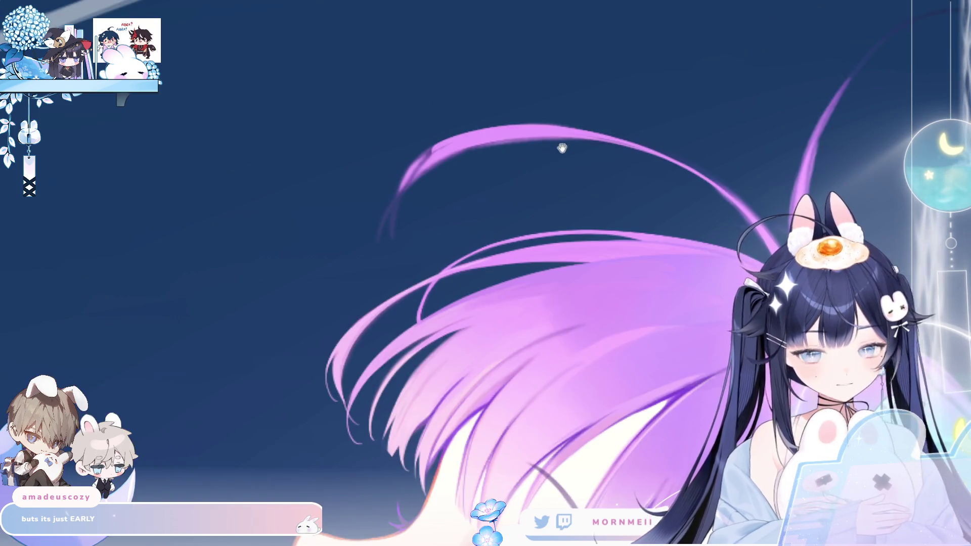
key("h")
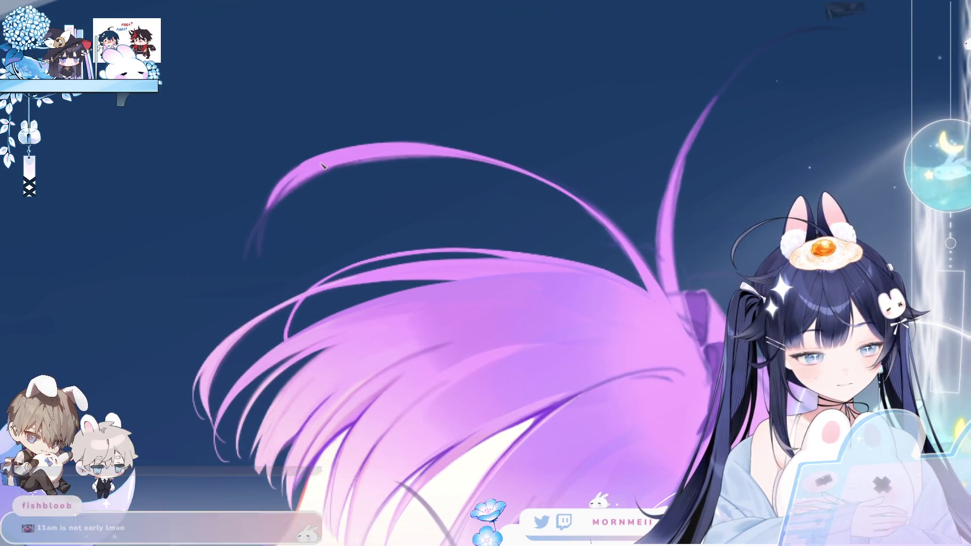
- Add thin new strands curving downward, brighten their tops, then zoom out and back in to review
left_click_drag(287, 186, 258, 270)
left_click_drag(290, 189, 344, 163)
left_click_drag(291, 195, 401, 160)
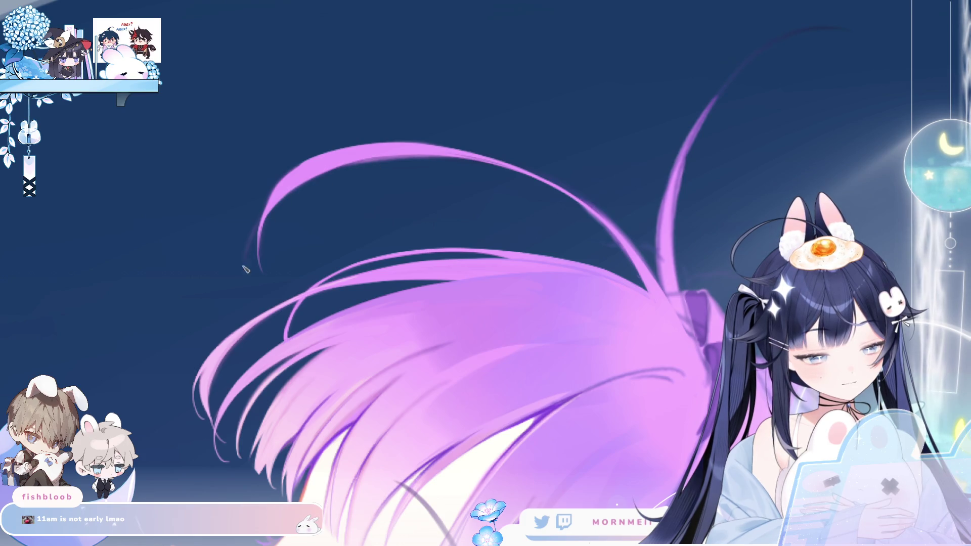
left_click_drag(245, 264, 256, 299)
key("ctrl+0")
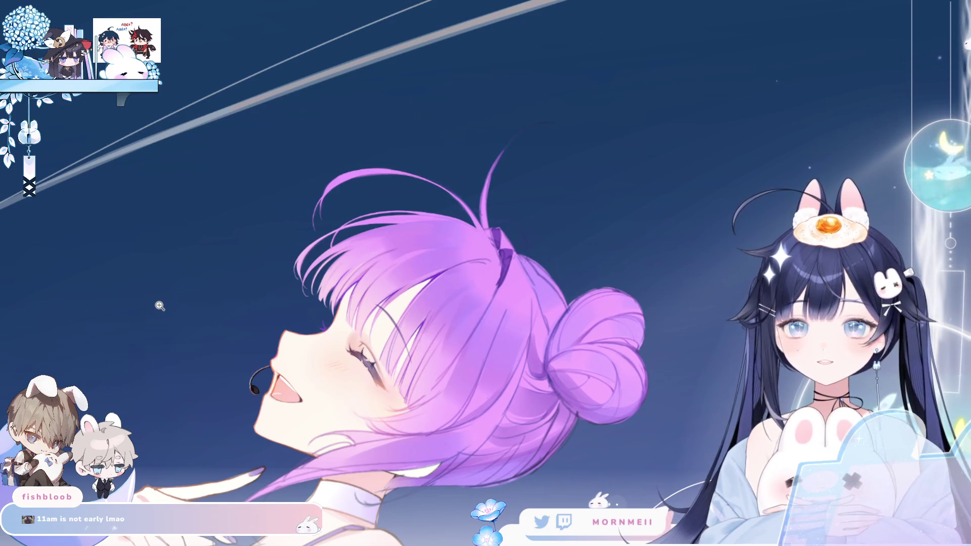
left_click(301, 177)
left_click(181, 218)
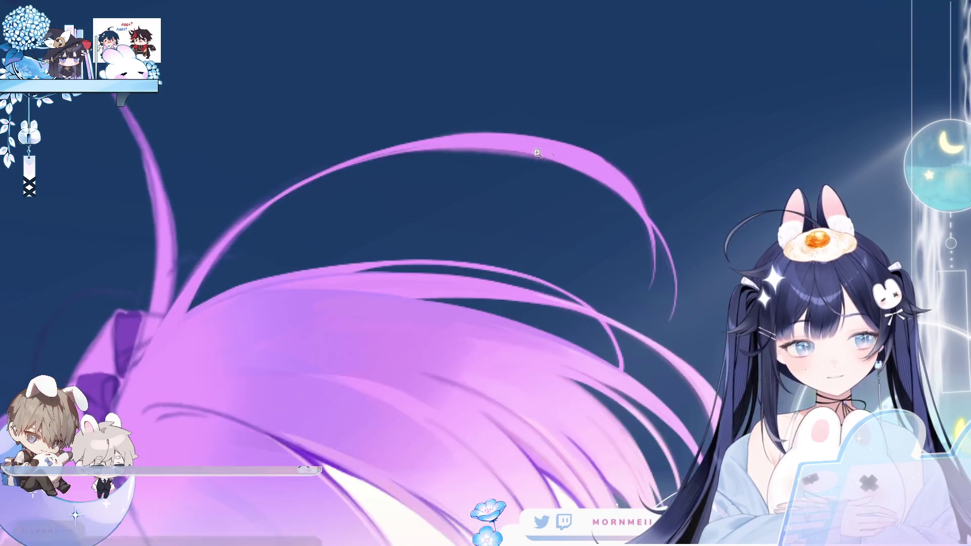
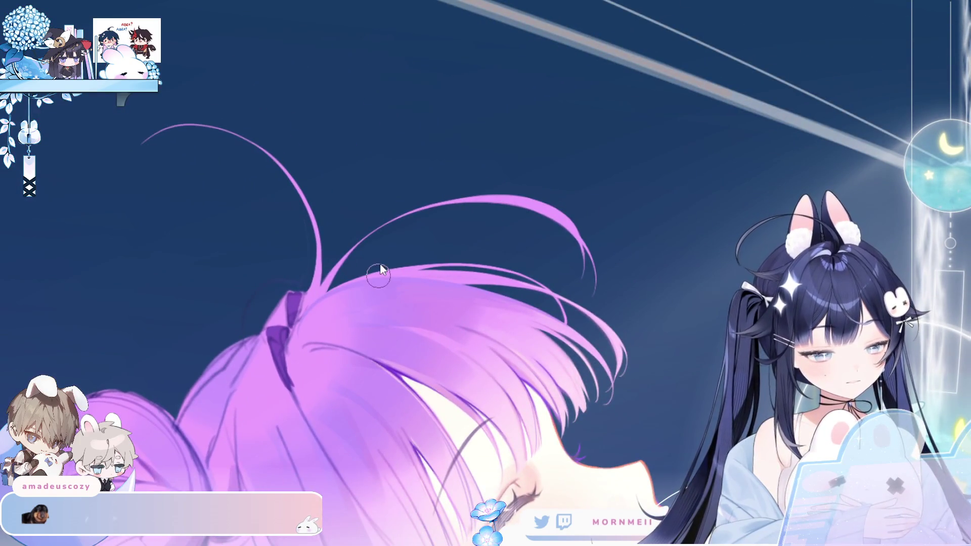
- Try a new curved hair strand near the top, check it mirrored, then undo it
key("ctrl+z")
mouse_move(324, 265)
left_mouse_down()
mouse_move(414, 184)
mouse_move(506, 248)
left_mouse_up()
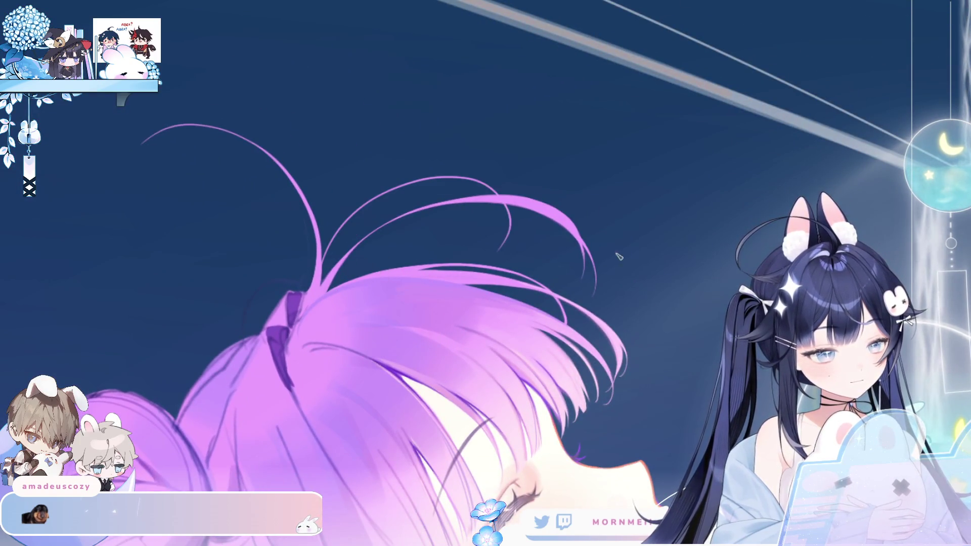
key("h")
key("h")
key("ctrl+z")
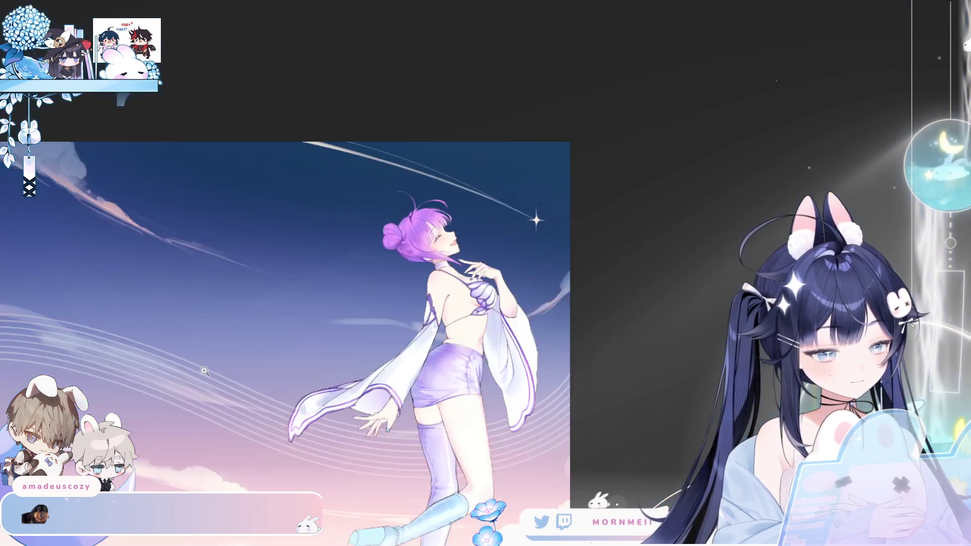
- Zoom in on the head and compare mirrored views with the bow sketch shown and hidden
left_click(469, 192)
left_click(469, 192)
key("h")
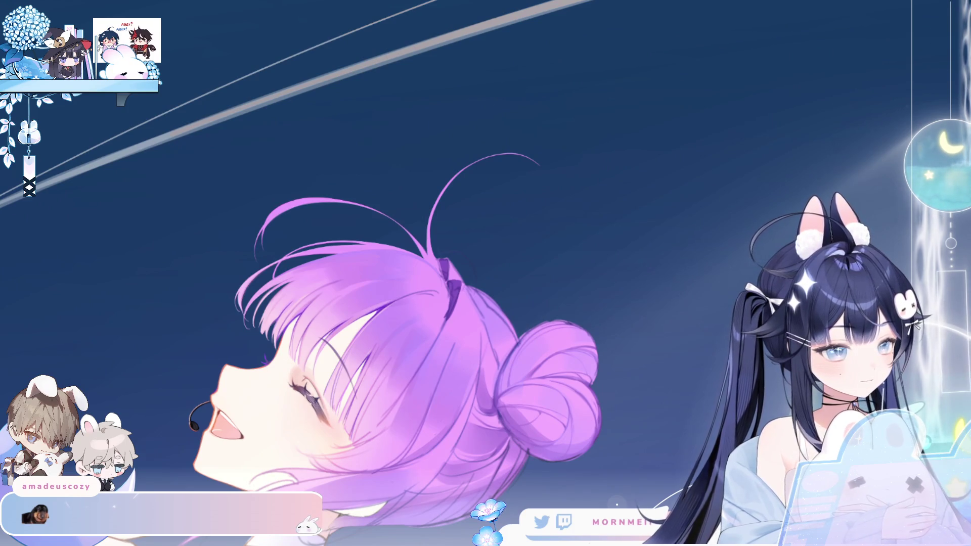
key("ctrl+shift+z")
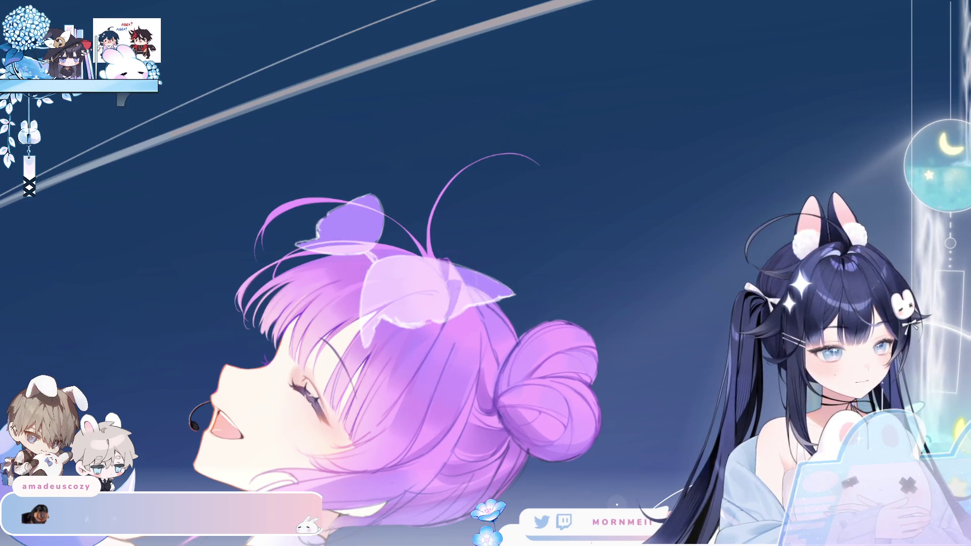
key("ctrl+z")
key("h")
left_click(372, 191)
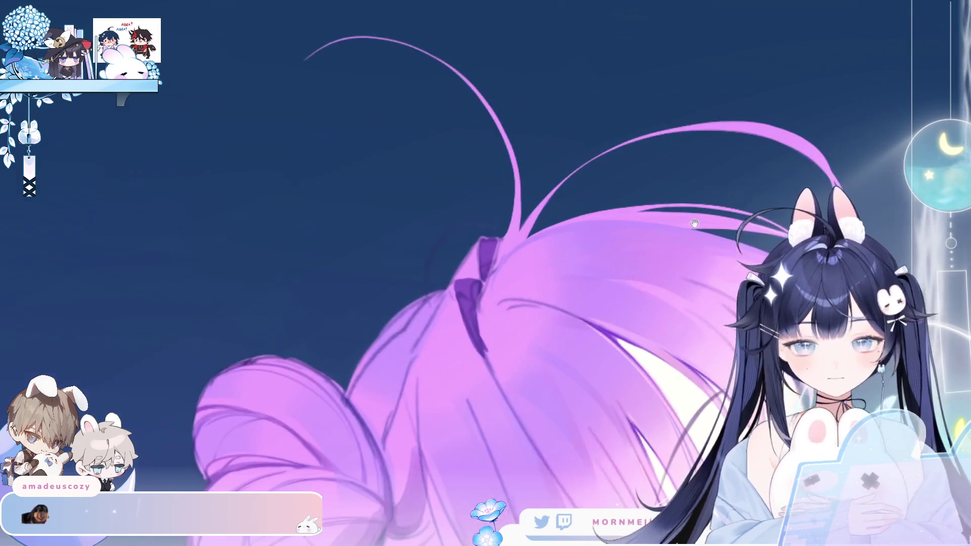
left_click(372, 191)
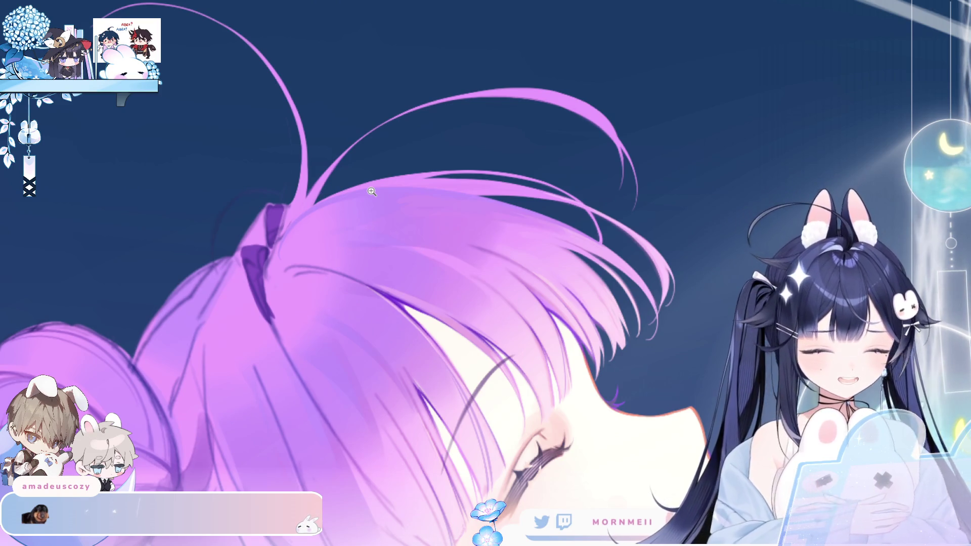
key("h")
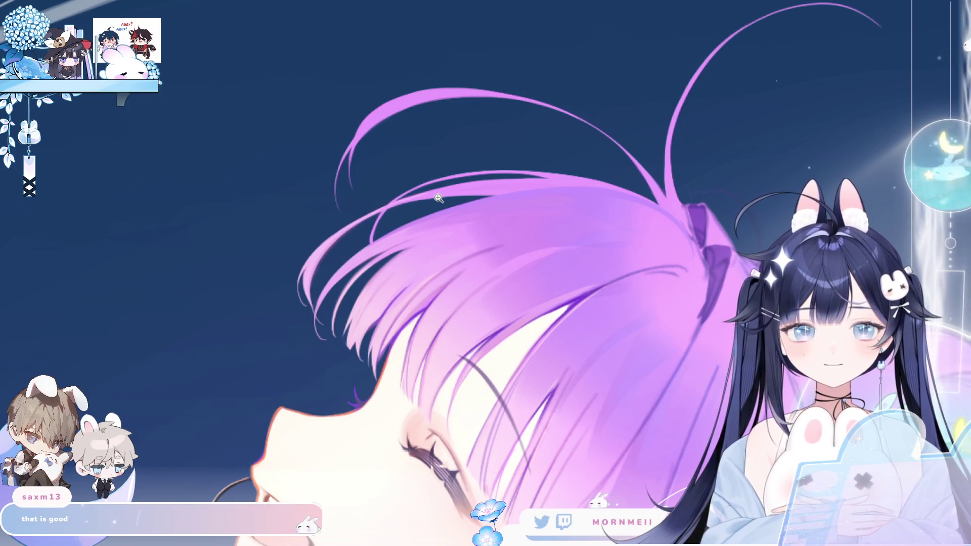
- Frame the hair close-up, paint a lighter highlight along its edge, then check the full character
left_click(405, 107)
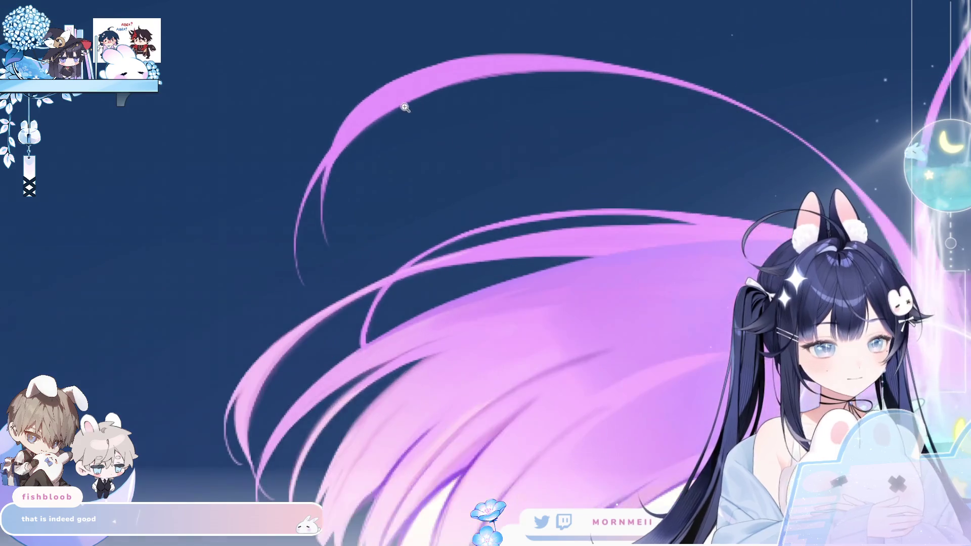
left_click(495, 66, "alt")
left_click(446, 110, "alt")
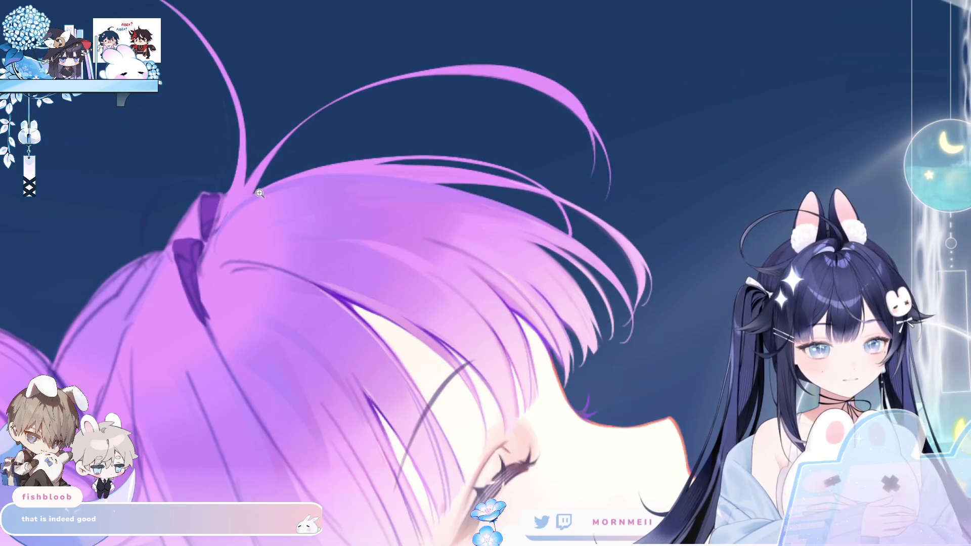
mouse_move(250, 223)
left_mouse_down()
mouse_move(277, 228)
mouse_move(380, 291)
left_mouse_up()
left_click(357, 194)
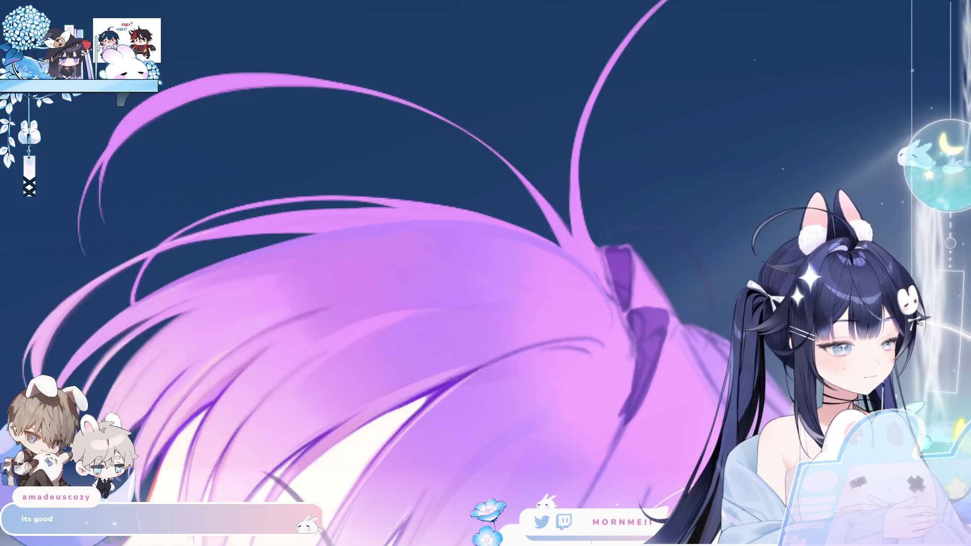
left_click_drag(354, 279, 612, 280)
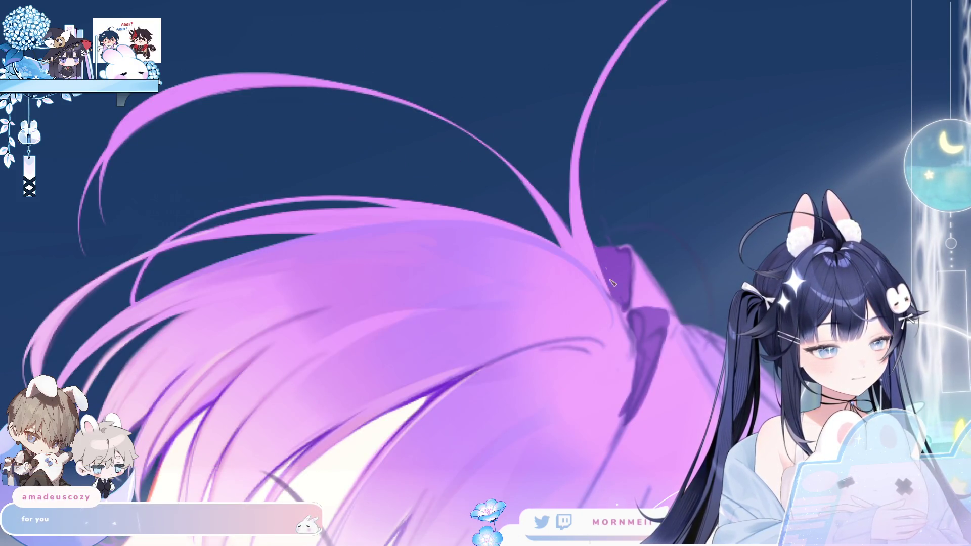
left_click_drag(581, 237, 427, 238)
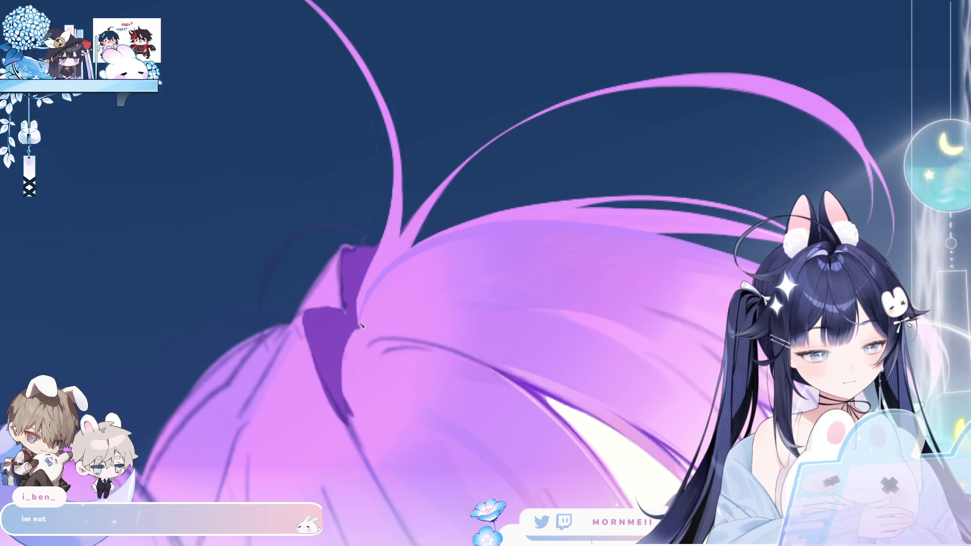
scroll(360, 327, "down", 5)
key("h")
scroll(581, 269, "up", 5)
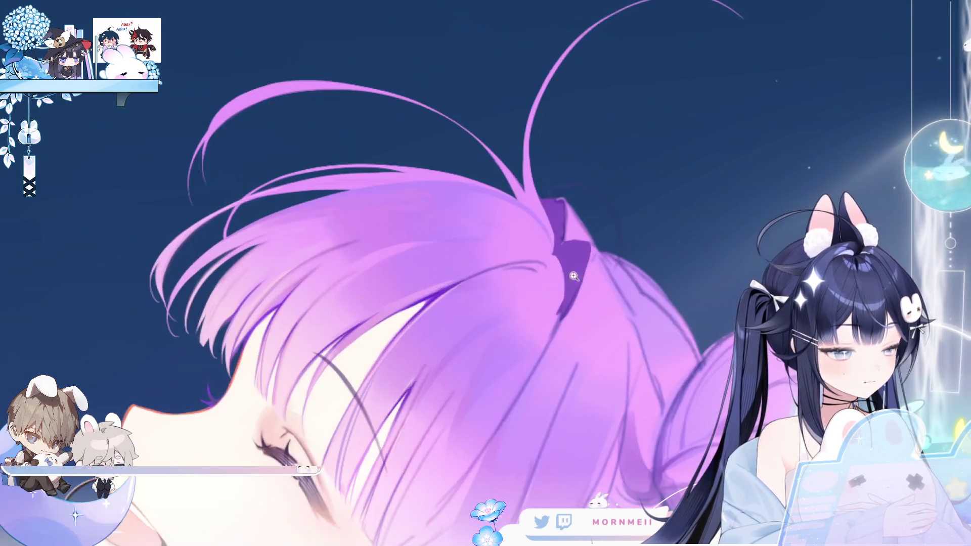
key("h")
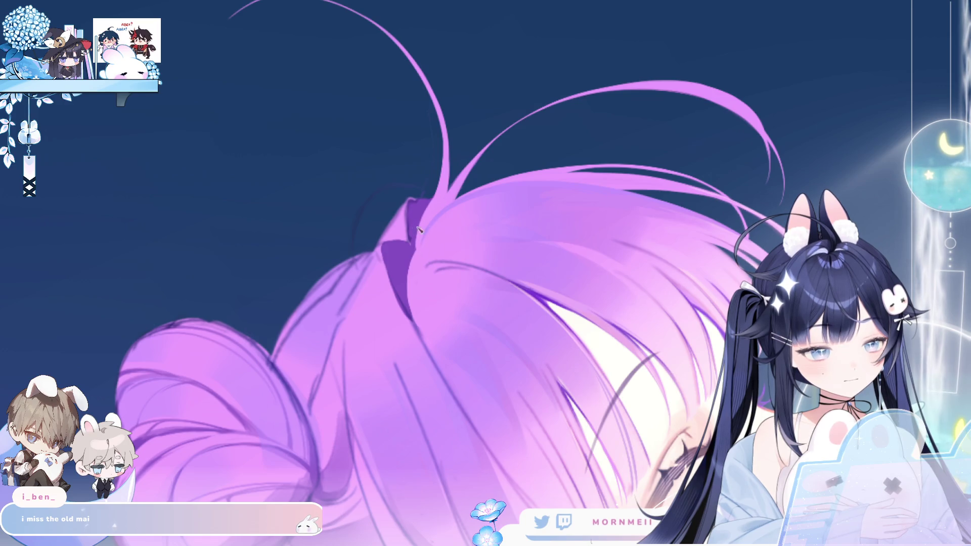
left_click_drag(413, 205, 418, 244)
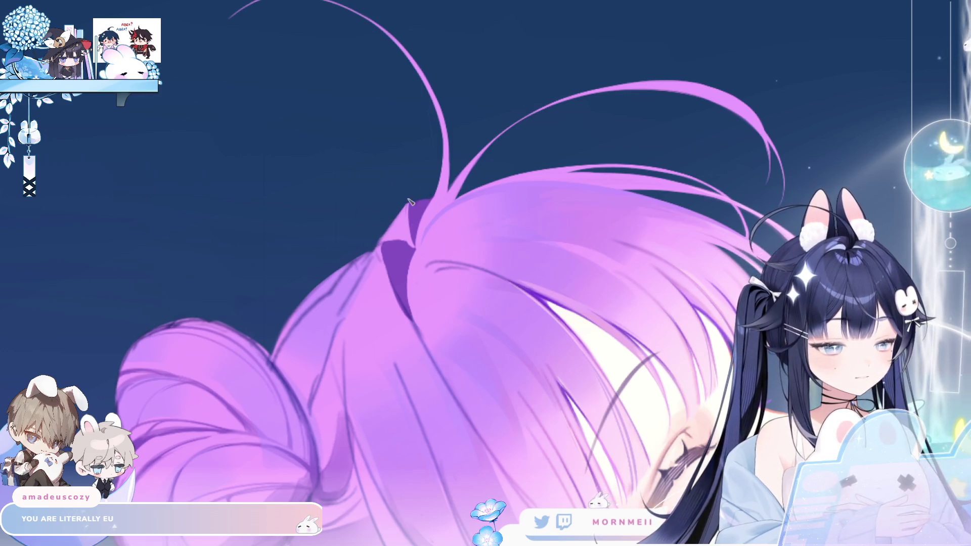
key("ctrl+0")
key("m")
key("m")
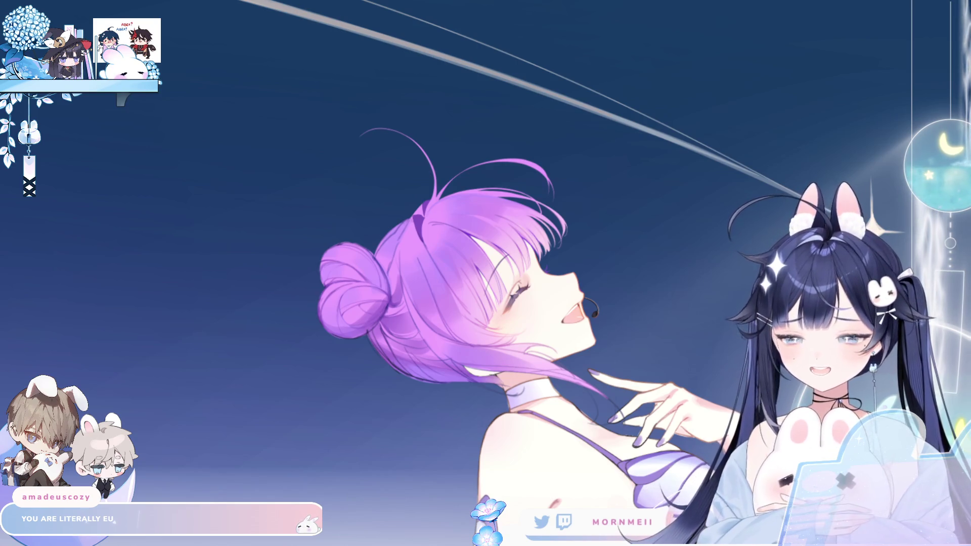
left_click(434, 204)
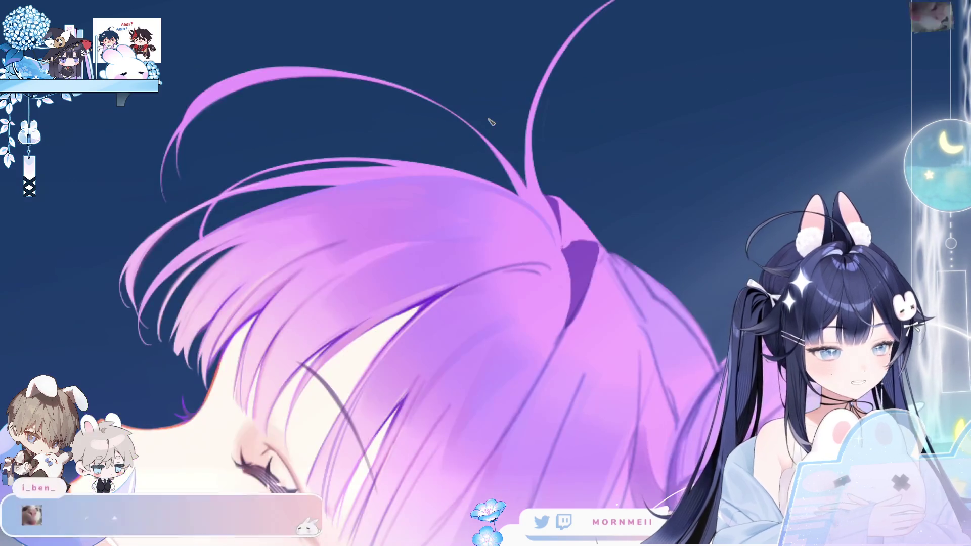
key("h")
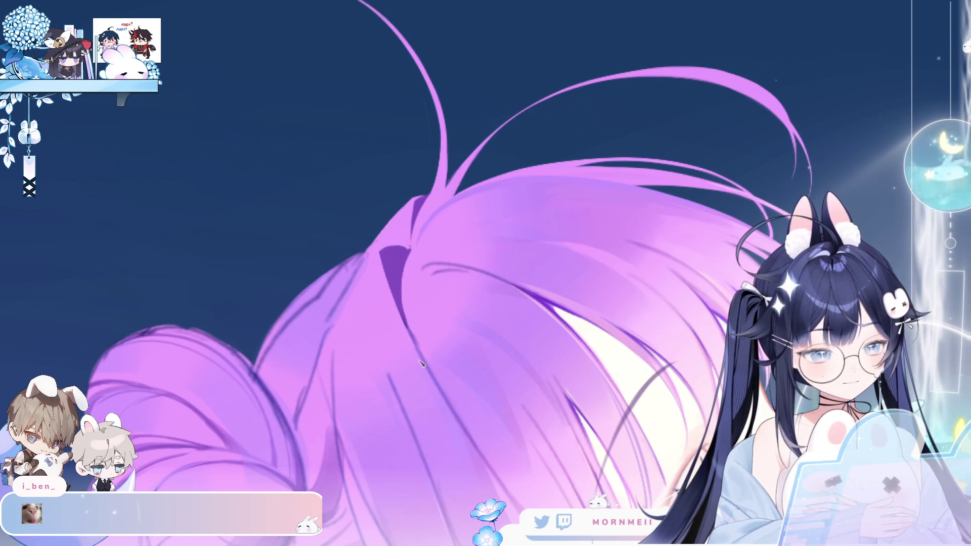
scroll(517, 243, "down", 2)
scroll(517, 243, "down", 3)
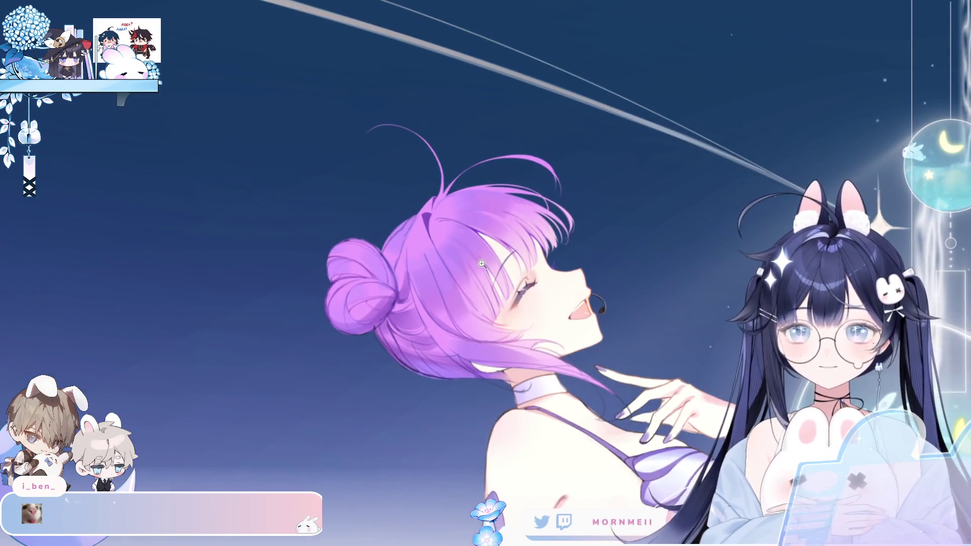
key("h")
key("h")
scroll(439, 227, "up", 3)
key("ctrl+z")
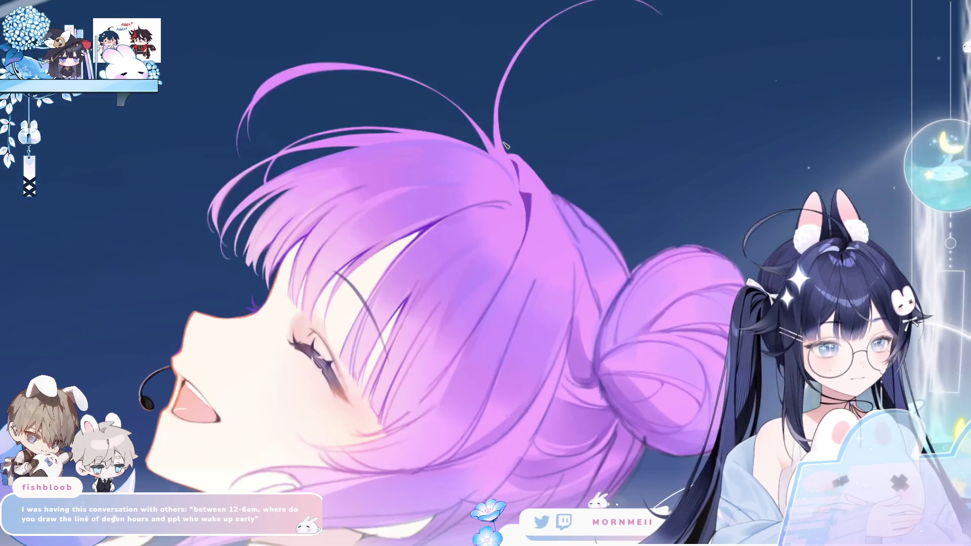
key("h")
key("h")
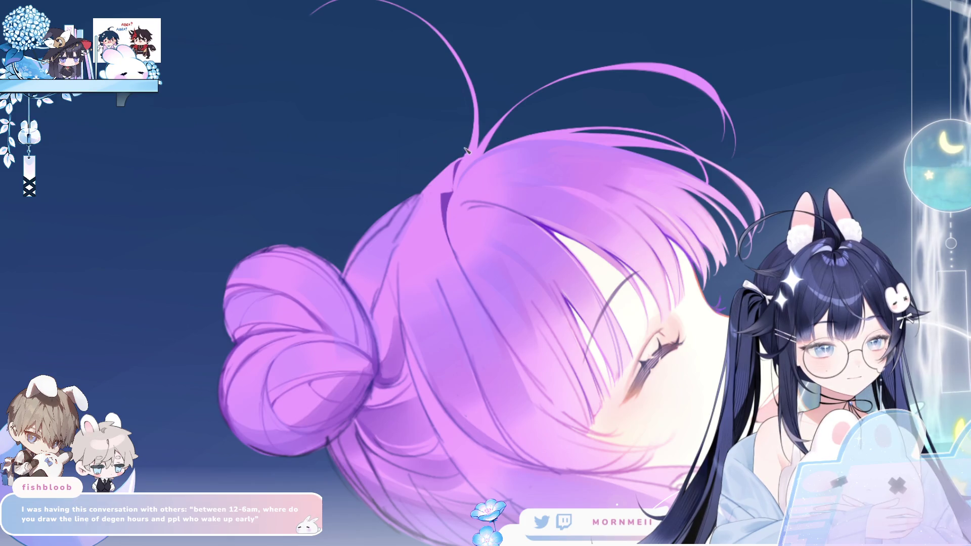
scroll(468, 149, "down", 5)
key("h")
scroll(606, 114, "up", 5)
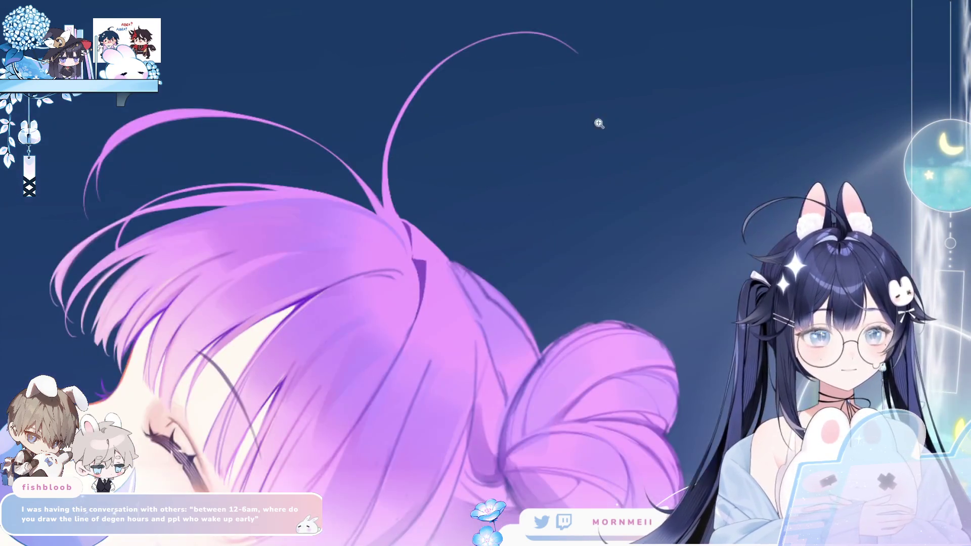
key("h")
scroll(422, 166, "down", 3)
scroll(611, 192, "up", 4)
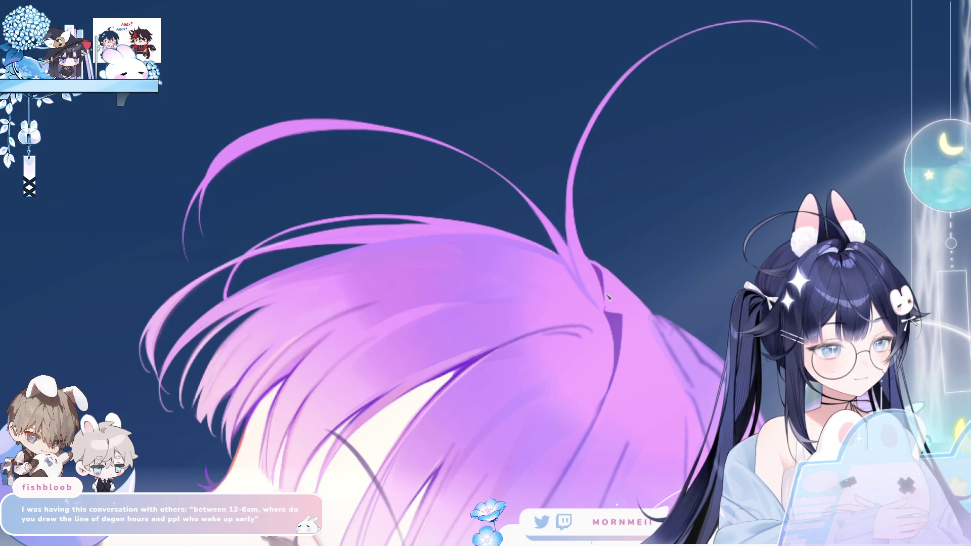
scroll(598, 280, "down", 5)
key("h")
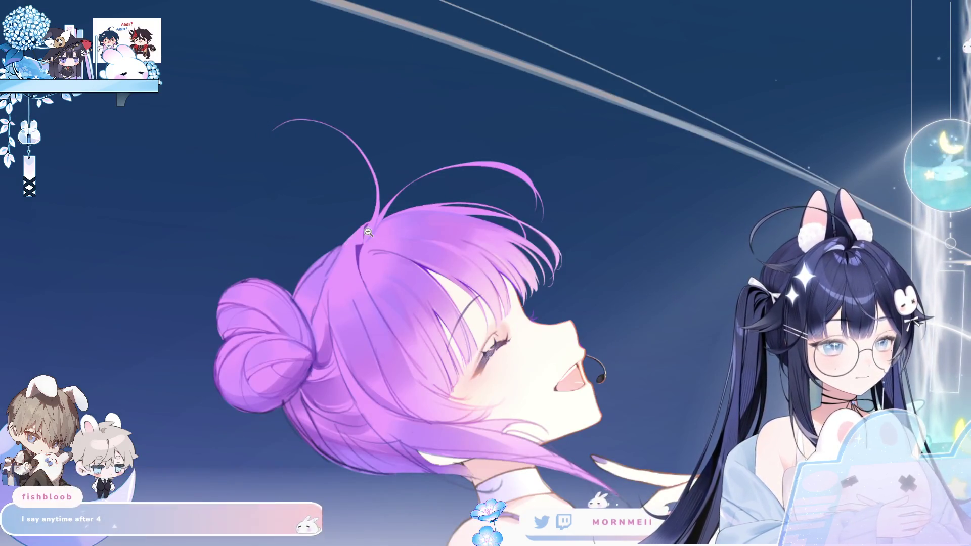
scroll(370, 262, "up", 5)
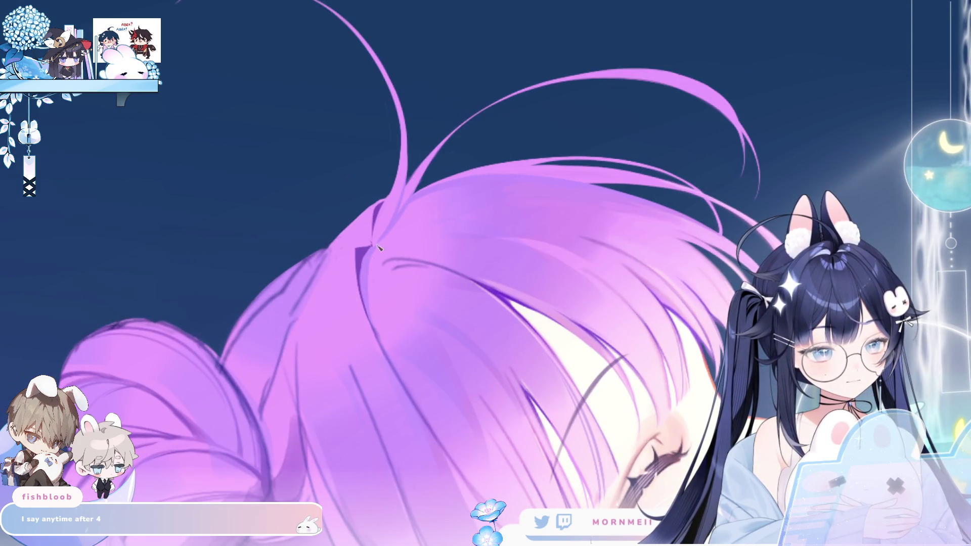
scroll(376, 250, "down", 5)
key("h")
scroll(560, 271, "up", 5)
key("h")
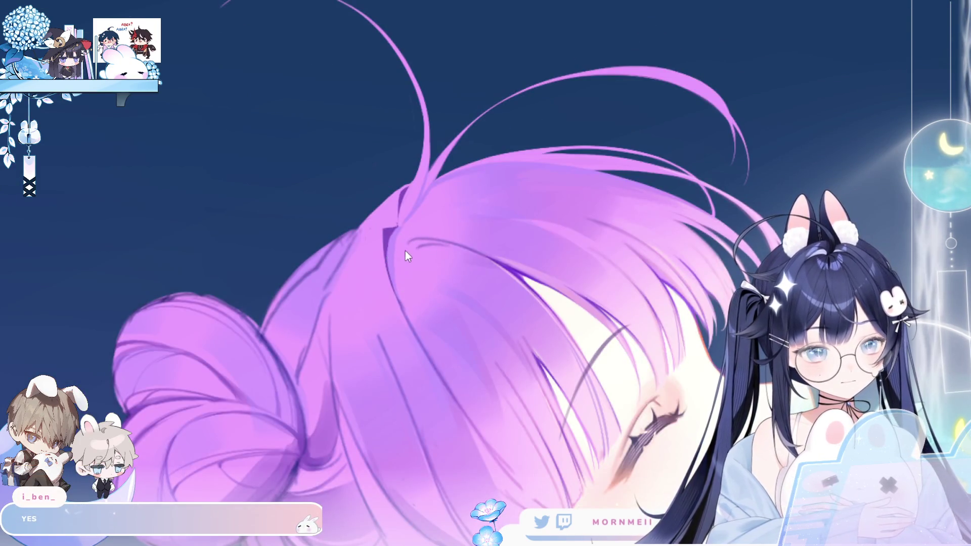
key("h")
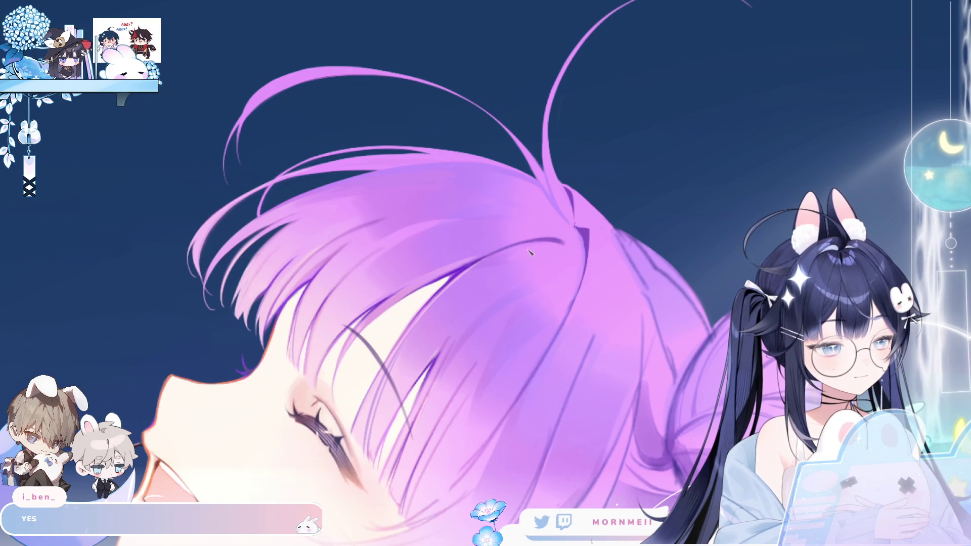
scroll(657, 188, "down", 5)
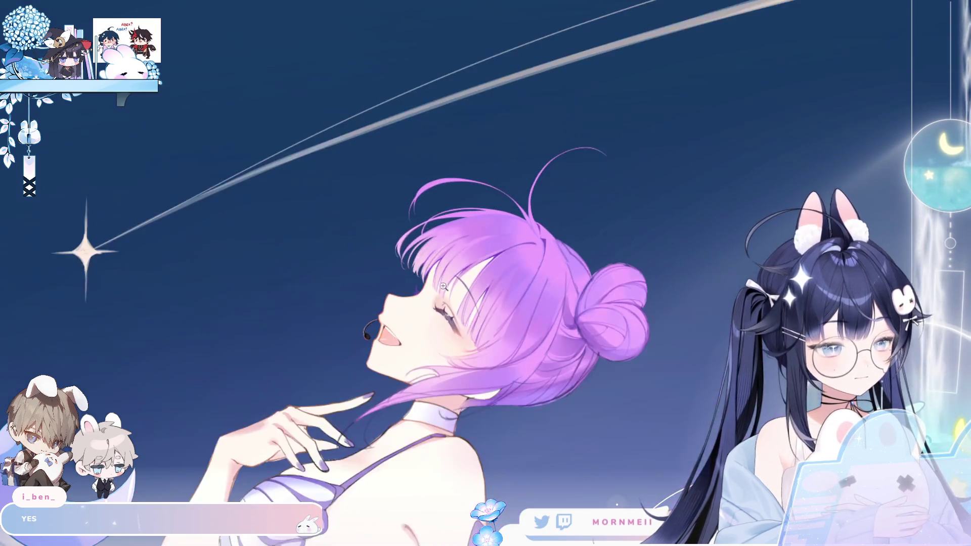
scroll(472, 244, "up", 5)
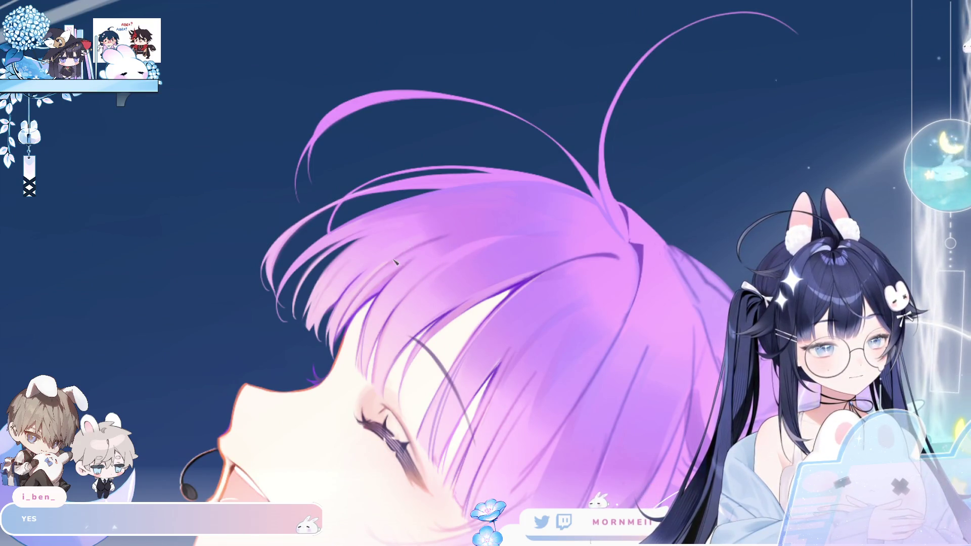
scroll(477, 235, "down", 5)
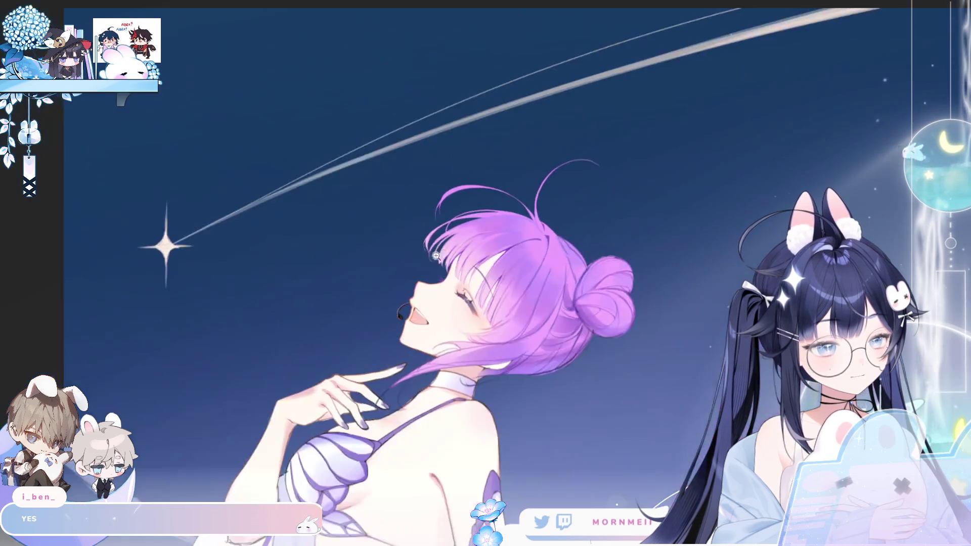
scroll(486, 233, "up", 5)
scroll(496, 231, "down", 5)
scroll(507, 225, "up", 5)
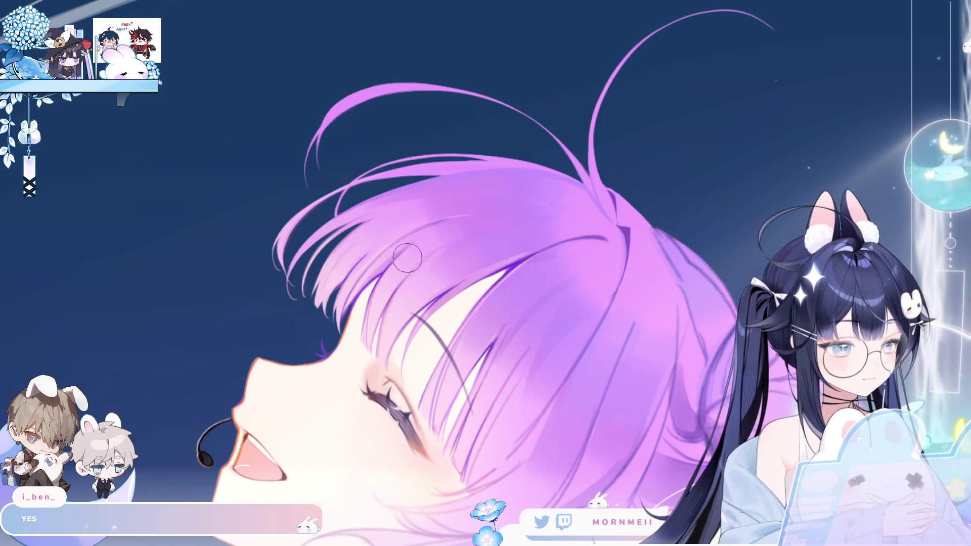
key("ctrl+0")
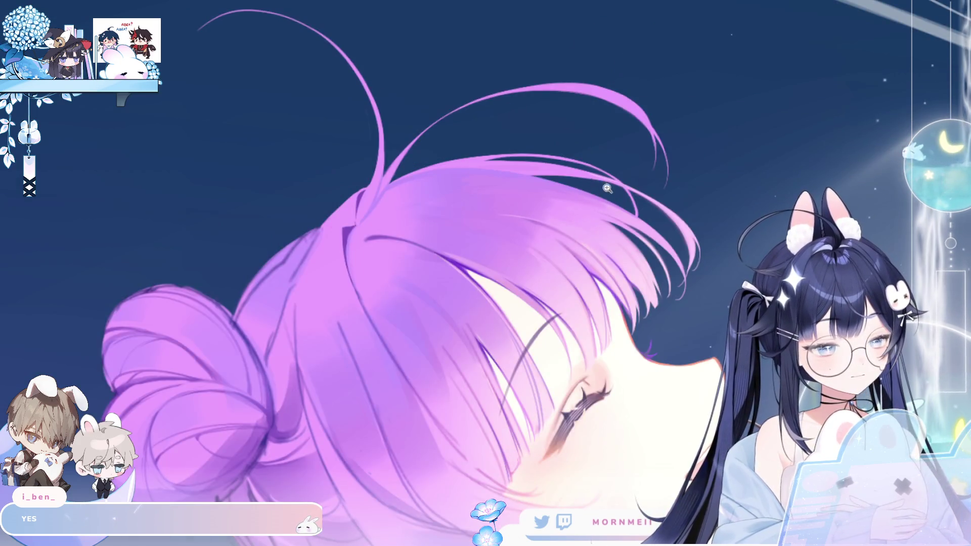
scroll(746, 119, "down", 2)
key("h")
key("h")
left_click(635, 195)
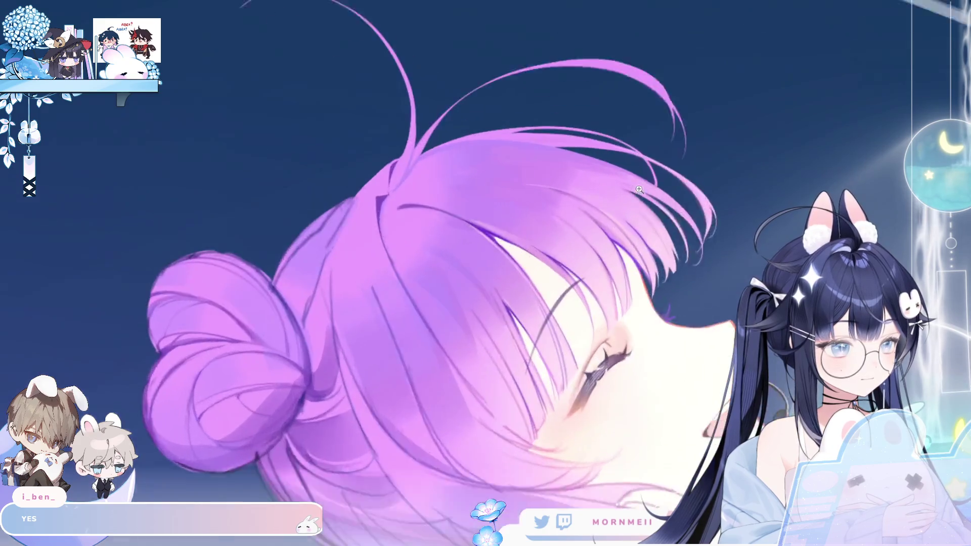
key("h")
left_click(673, 143)
key("h")
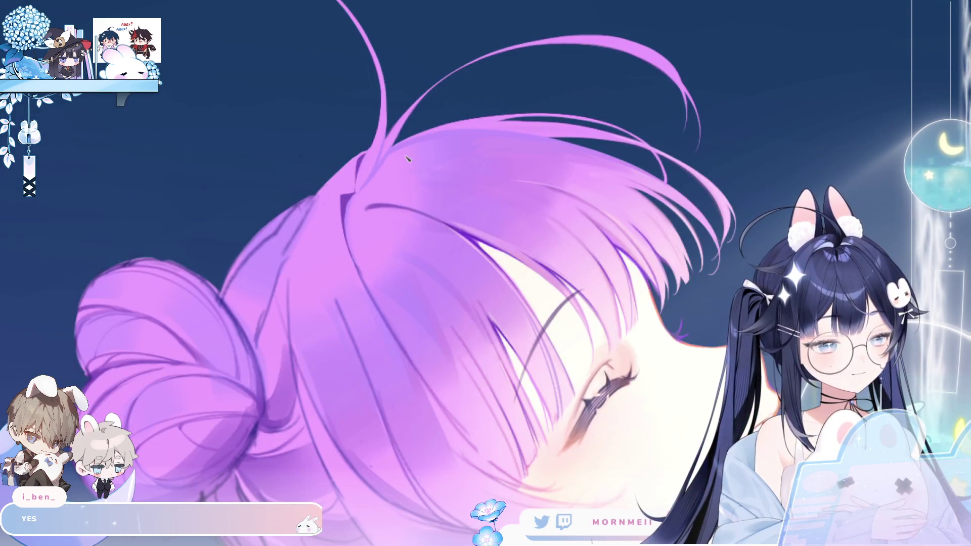
key("ctrl+0")
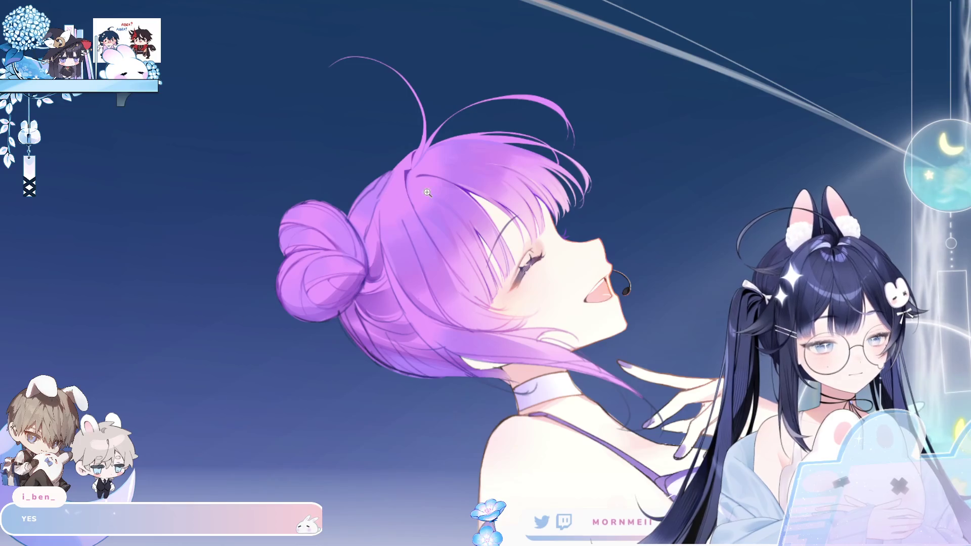
left_click(399, 203)
key("h")
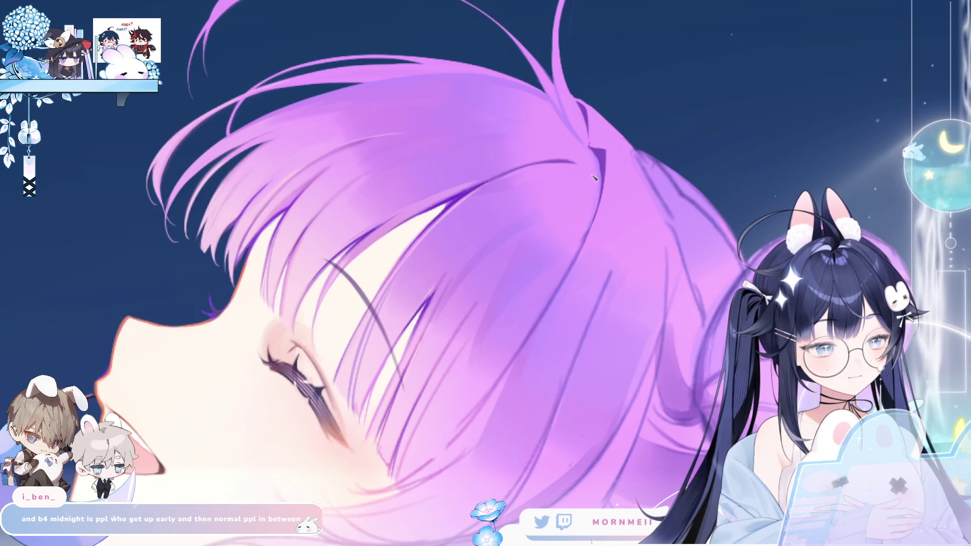
key("h")
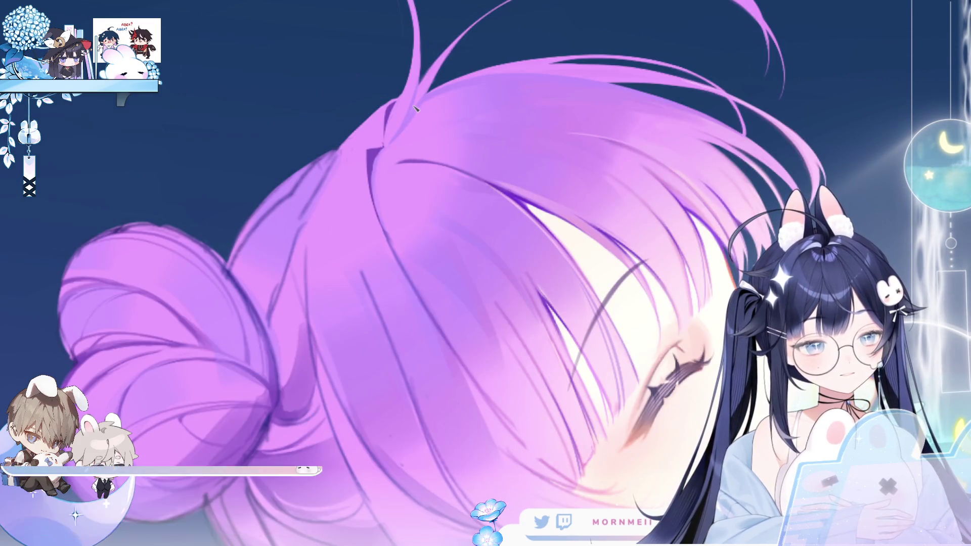
key("h")
mouse_move(458, 93)
left_mouse_down()
mouse_move(503, 369)
mouse_move(492, 388)
left_mouse_up()
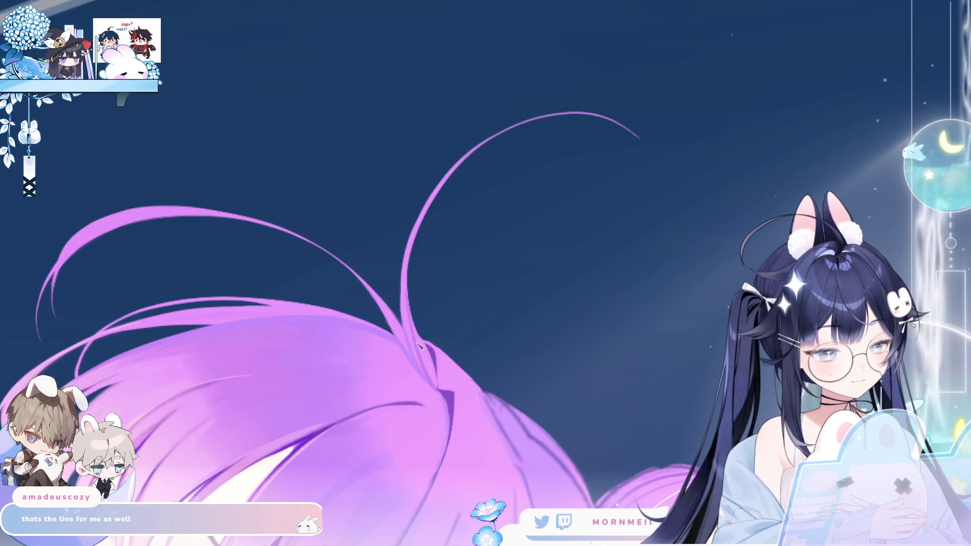
- Paint a darker purple stroke over the crown, checking it in fitted and mirrored views
mouse_move(427, 354)
left_mouse_down()
mouse_move(434, 379)
mouse_move(430, 354)
left_mouse_up()
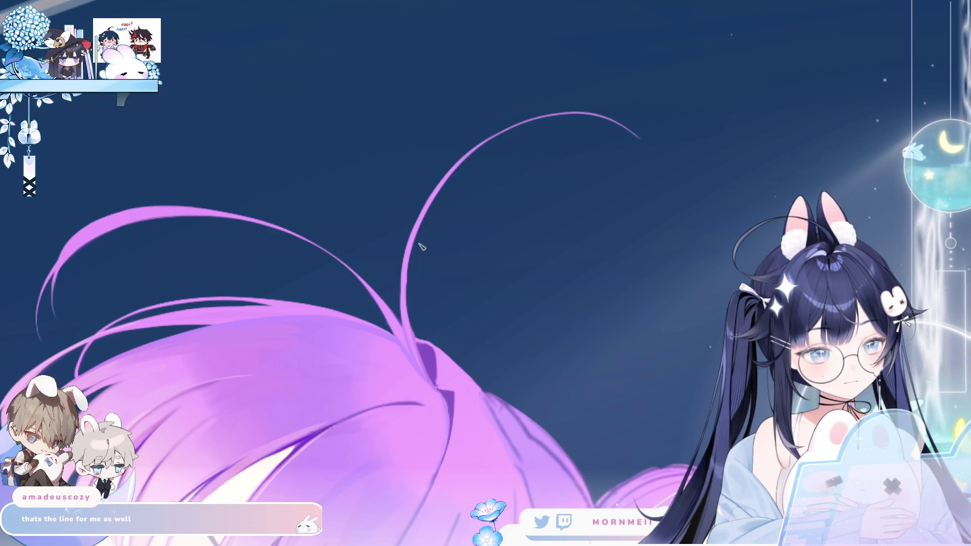
key("ctrl+0")
key("h")
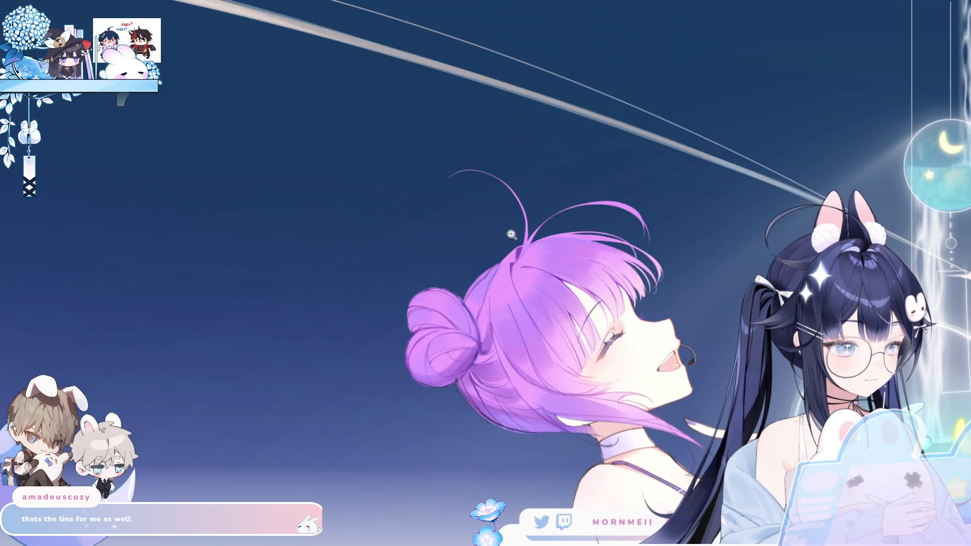
scroll(514, 233, "up", 3)
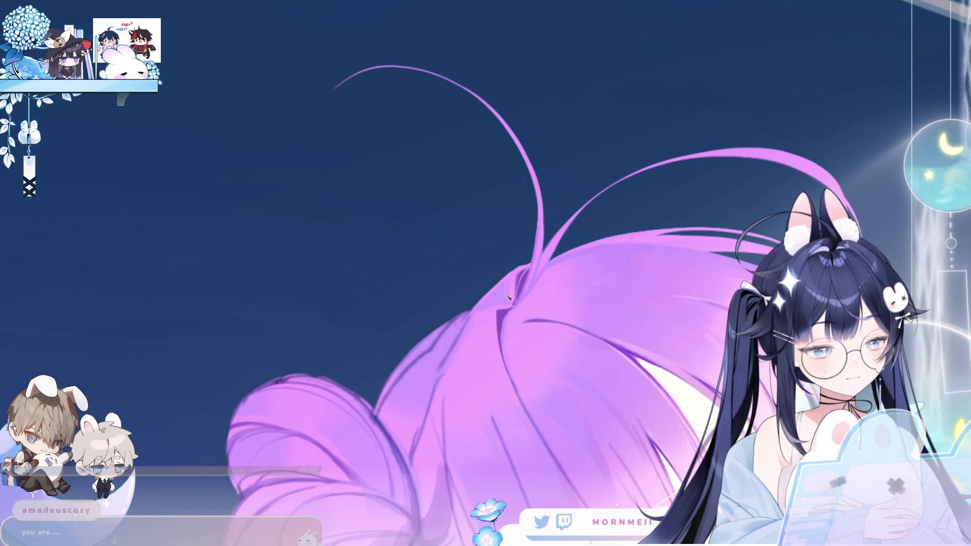
key("ctrl+0")
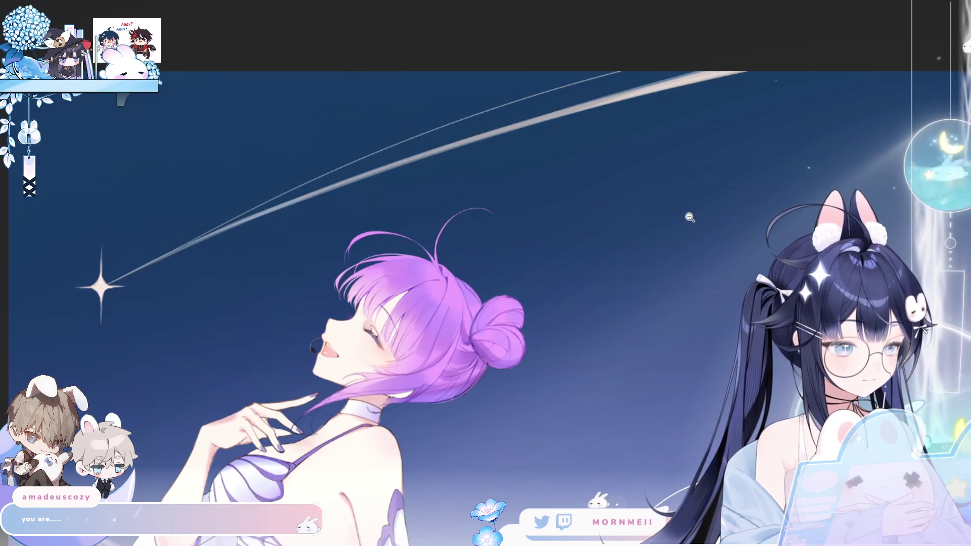
- Fit the full artwork in the window and mirror it so the face looks left
key("ctrl+0")
key("m")
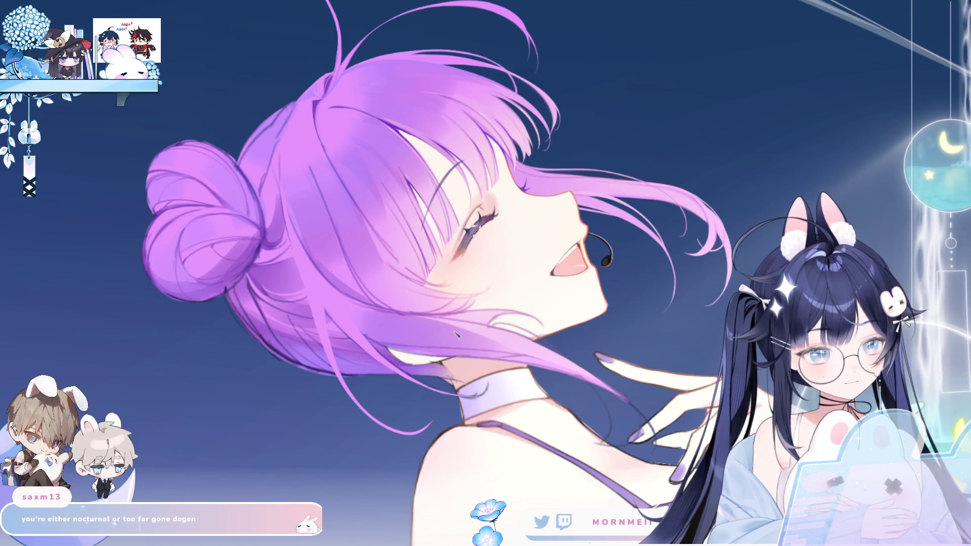
key("h")
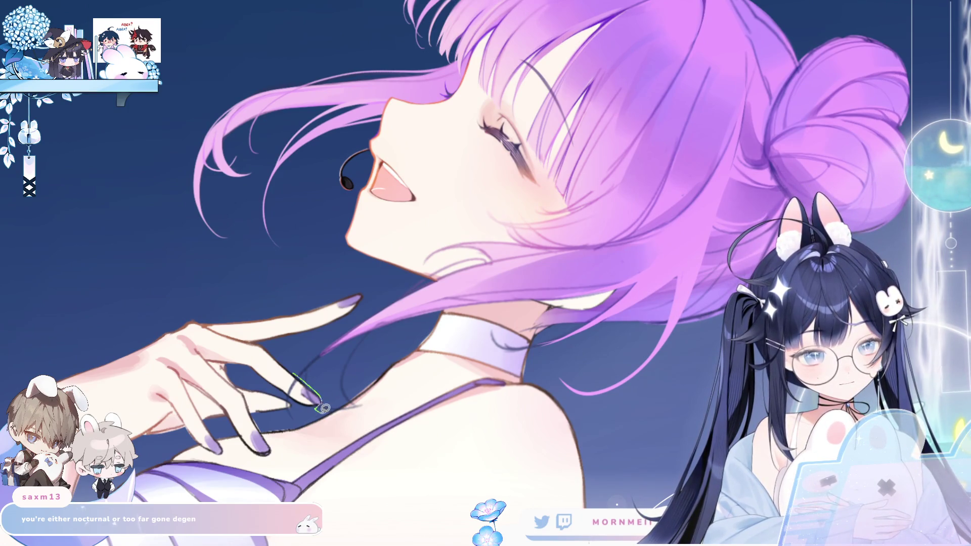
- Lasso the stray lower hair and neck under the jaw, delete it, deselect, and flip to check
left_click_drag(331, 329, 299, 354)
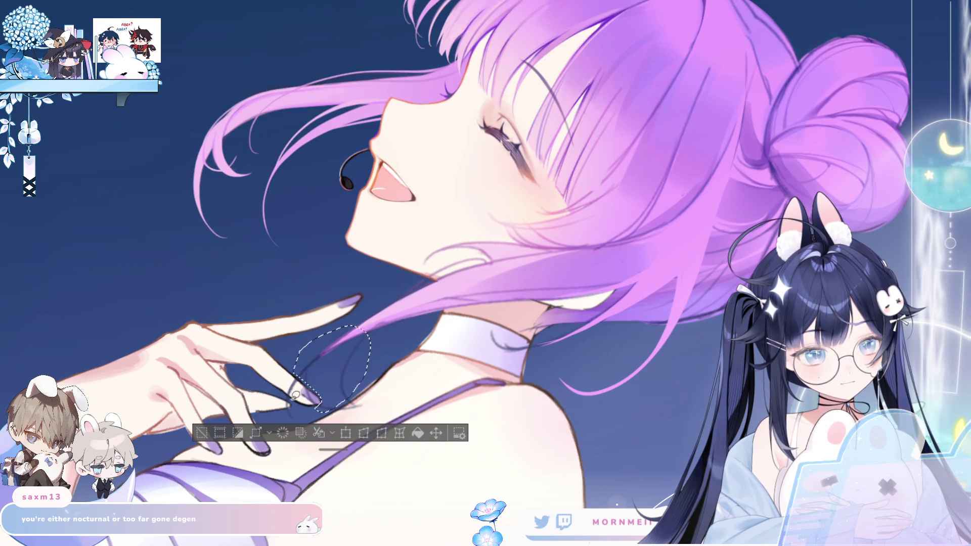
mouse_move(399, 295)
left_mouse_down()
mouse_move(473, 266)
mouse_move(637, 235)
mouse_move(657, 254)
mouse_move(637, 279)
mouse_move(458, 306)
left_mouse_up()
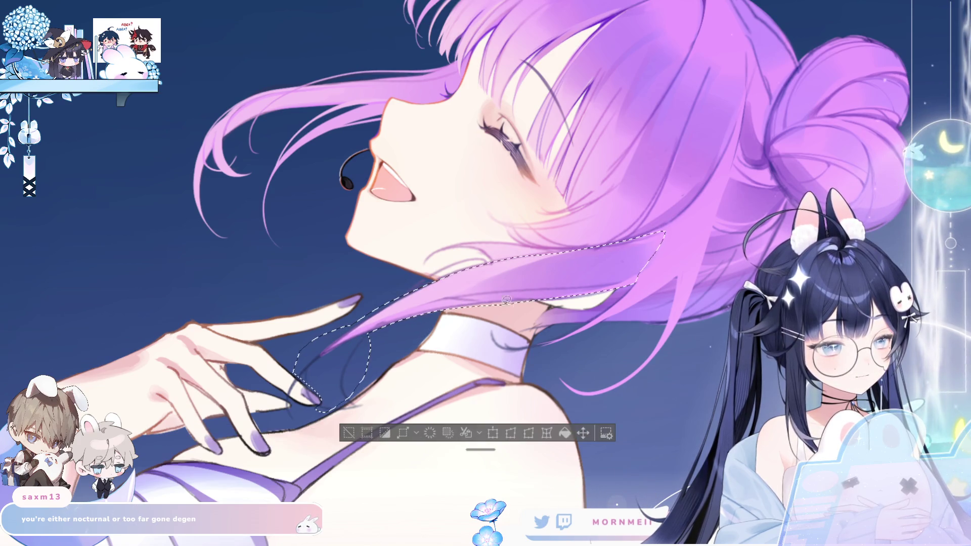
mouse_move(449, 238)
left_mouse_down()
mouse_move(536, 255)
mouse_move(597, 244)
mouse_move(445, 243)
mouse_move(493, 258)
mouse_move(550, 256)
left_mouse_up()
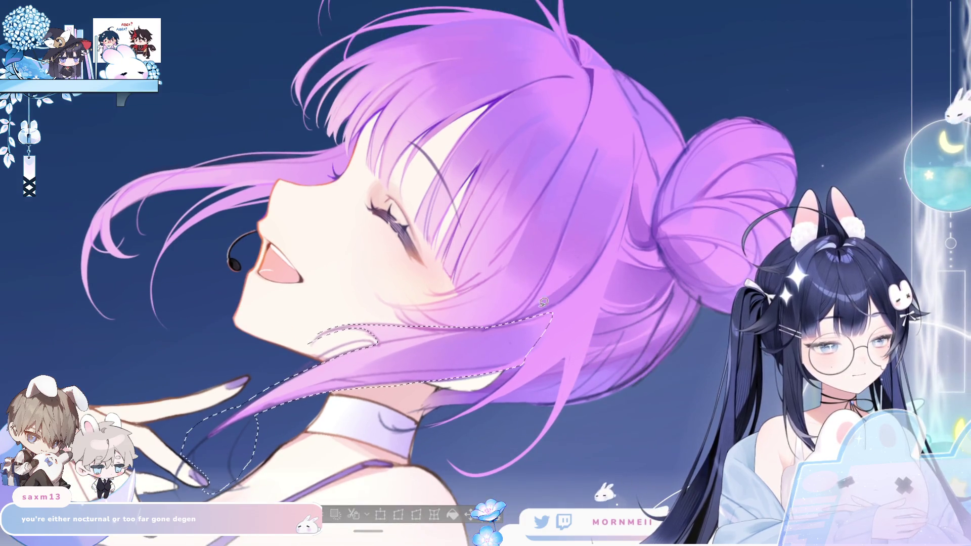
mouse_move(543, 302)
left_mouse_down()
mouse_move(589, 276)
mouse_move(612, 244)
mouse_move(586, 308)
mouse_move(532, 376)
mouse_move(448, 421)
left_mouse_up()
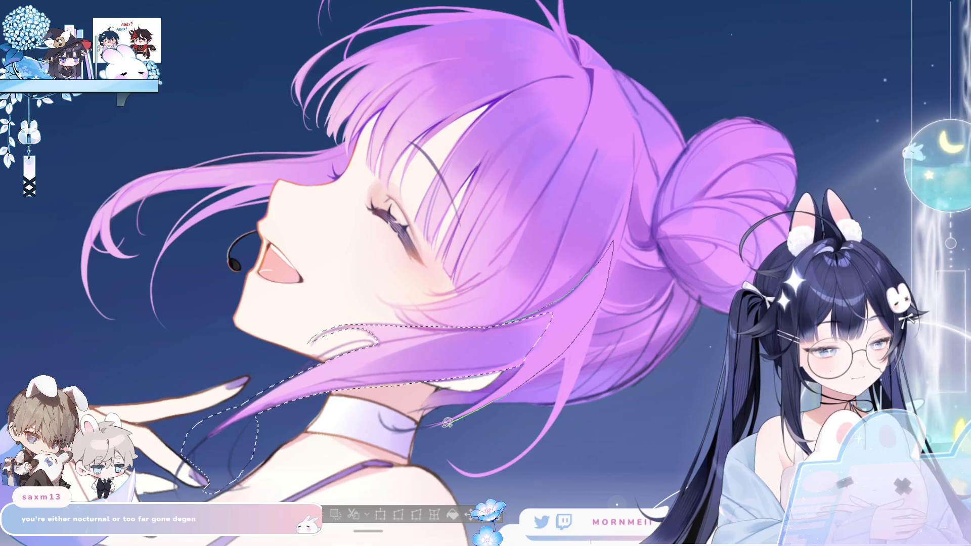
left_click_drag(496, 388, 531, 349)
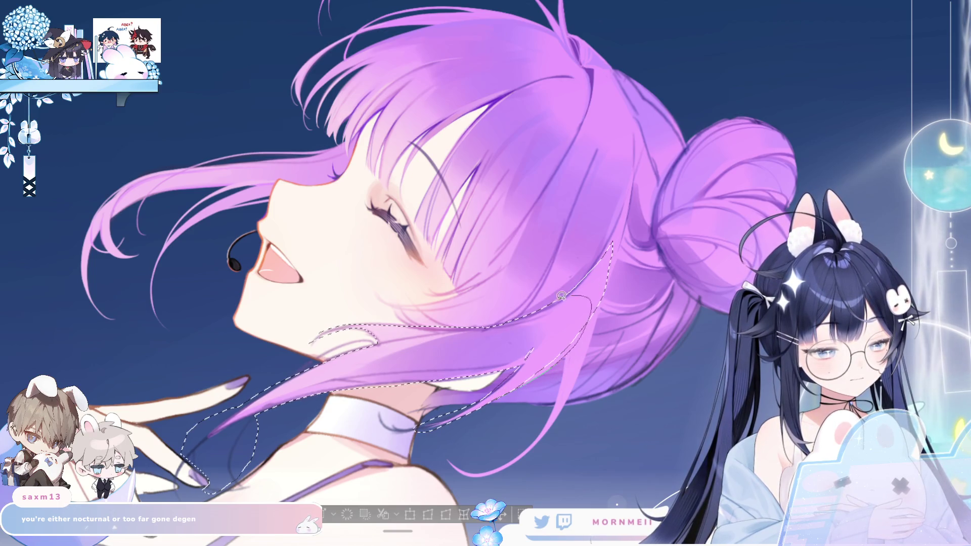
mouse_move(567, 362)
left_mouse_down()
mouse_move(521, 463)
mouse_move(567, 430)
mouse_move(586, 354)
left_mouse_up()
mouse_move(552, 412)
left_mouse_down()
mouse_move(543, 427)
mouse_move(503, 440)
mouse_move(593, 445)
mouse_move(574, 468)
left_mouse_up()
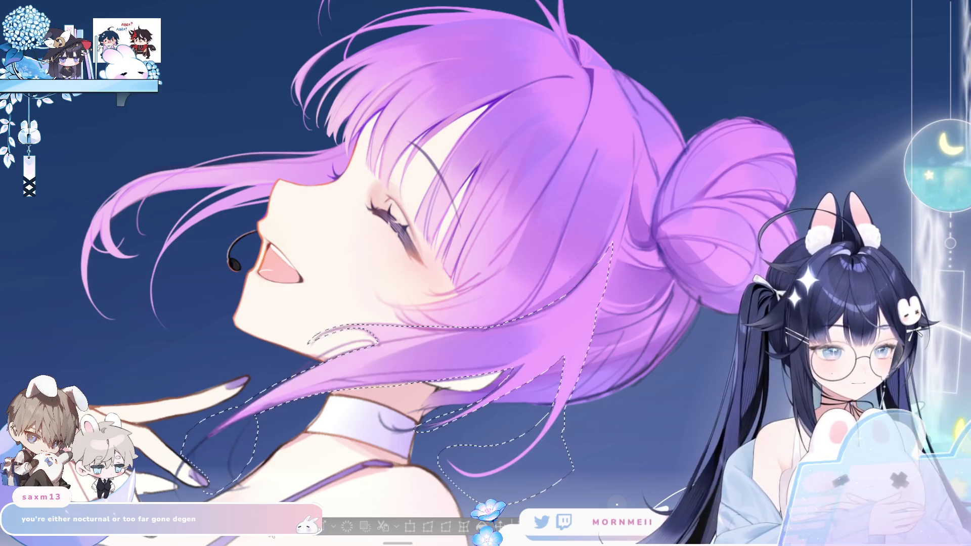
key("ctrl+d")
key("Delete")
key("h")
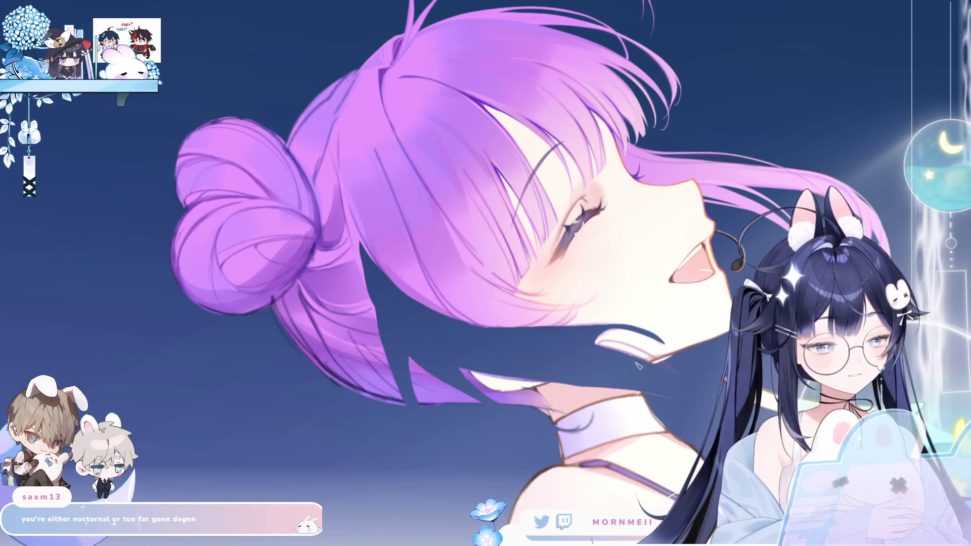
- Repaint the jaw in light skin tone and fill the lower hair gaps with purple
mouse_move(627, 349)
left_mouse_down()
mouse_move(526, 354)
mouse_move(473, 344)
mouse_move(490, 372)
left_mouse_up()
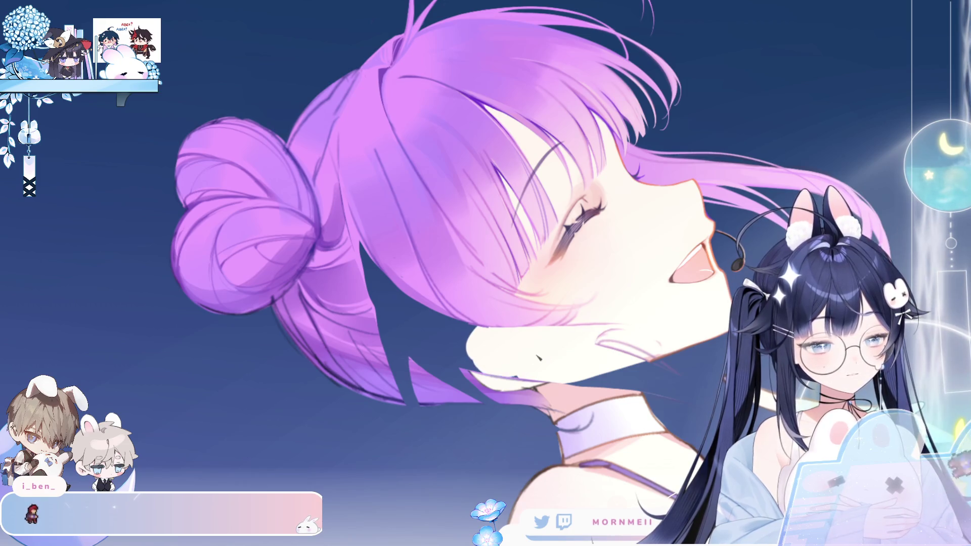
mouse_move(389, 360)
left_mouse_down()
mouse_move(445, 374)
mouse_move(407, 392)
mouse_move(411, 399)
mouse_move(473, 390)
mouse_move(501, 400)
mouse_move(430, 375)
mouse_move(439, 366)
mouse_move(385, 273)
mouse_move(455, 349)
left_mouse_up()
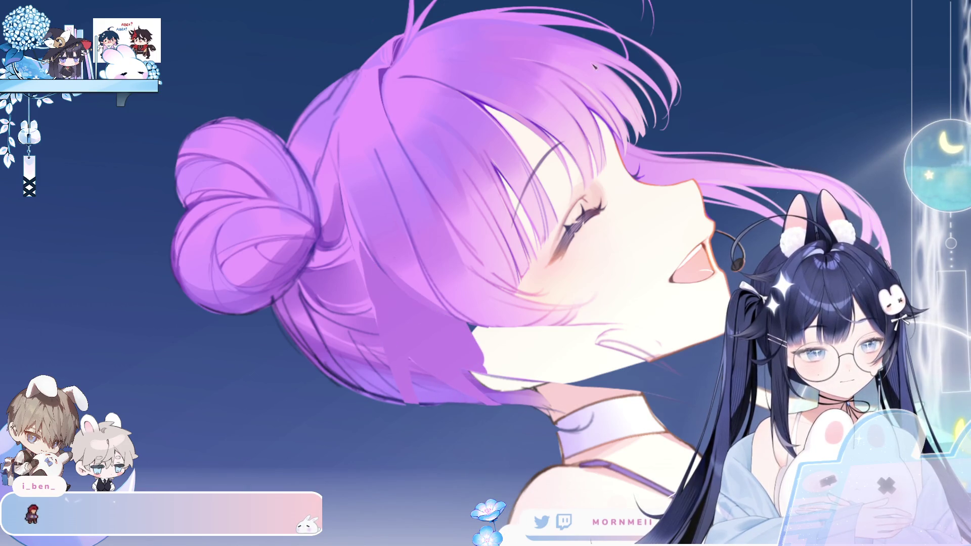
key("h")
mouse_move(468, 313)
left_mouse_down()
mouse_move(430, 330)
mouse_move(535, 283)
left_mouse_up()
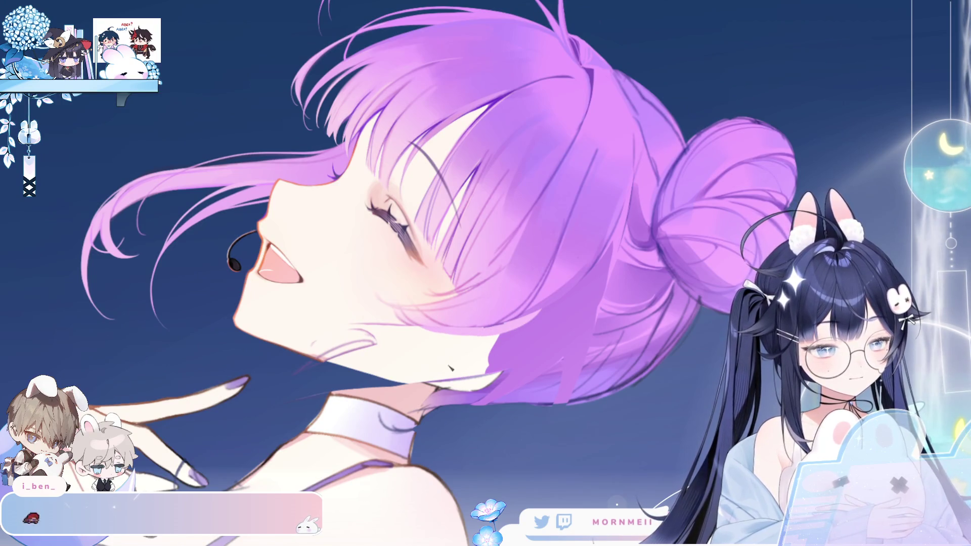
key("h")
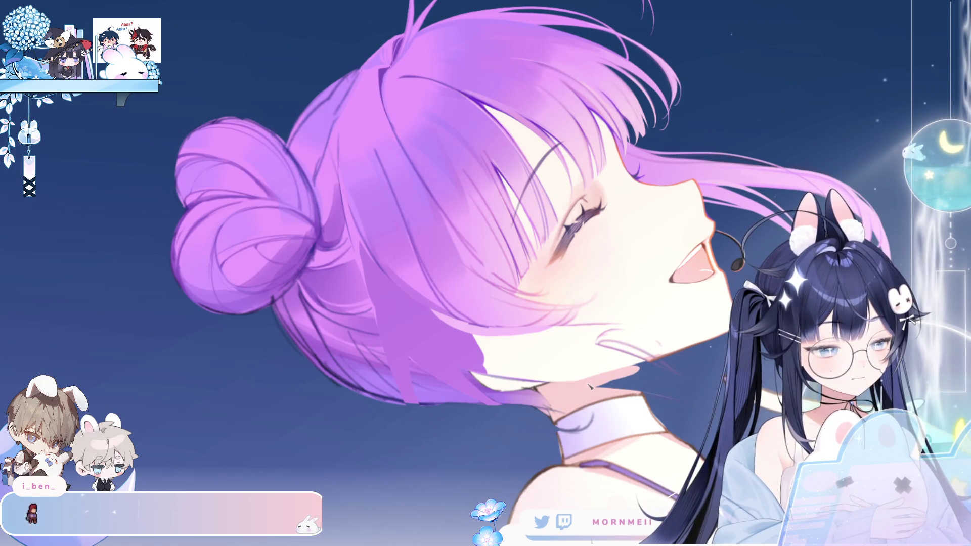
- Try a shadow on the neck under the jaw and undo it
left_click_drag(640, 367, 645, 400)
key("ctrl+z")
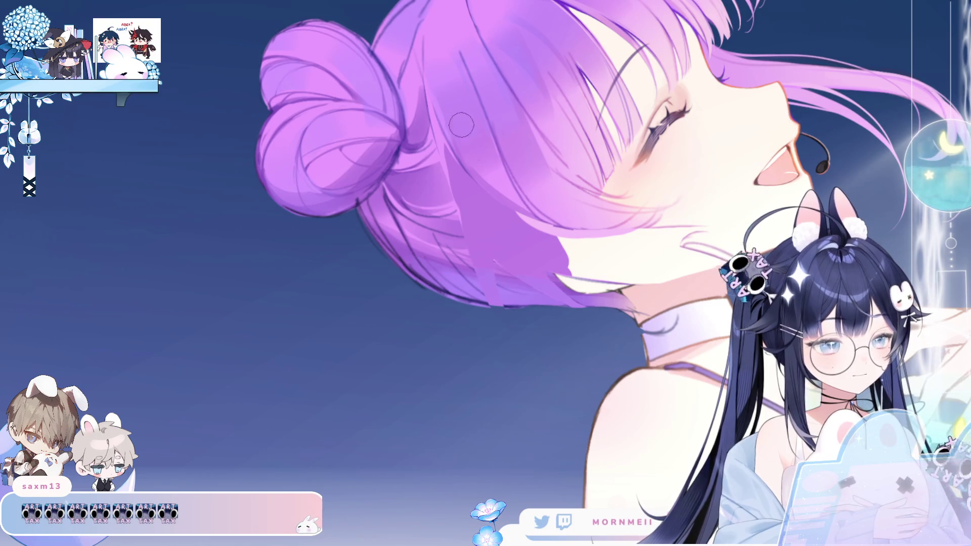
scroll(444, 144, "down", 5)
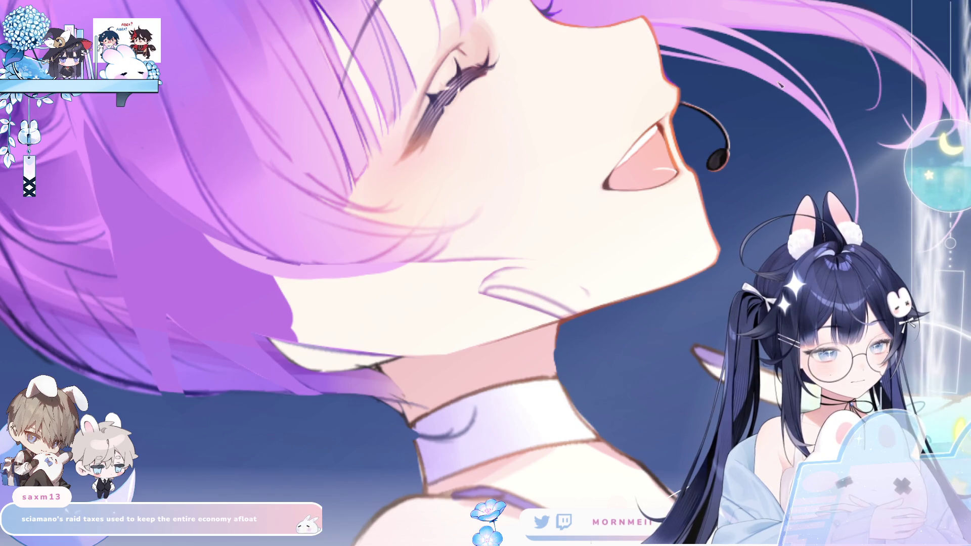
- Zoom to the face and neck and lighten the ear outline, checking it mirrored
left_click(676, 298)
left_click(482, 326)
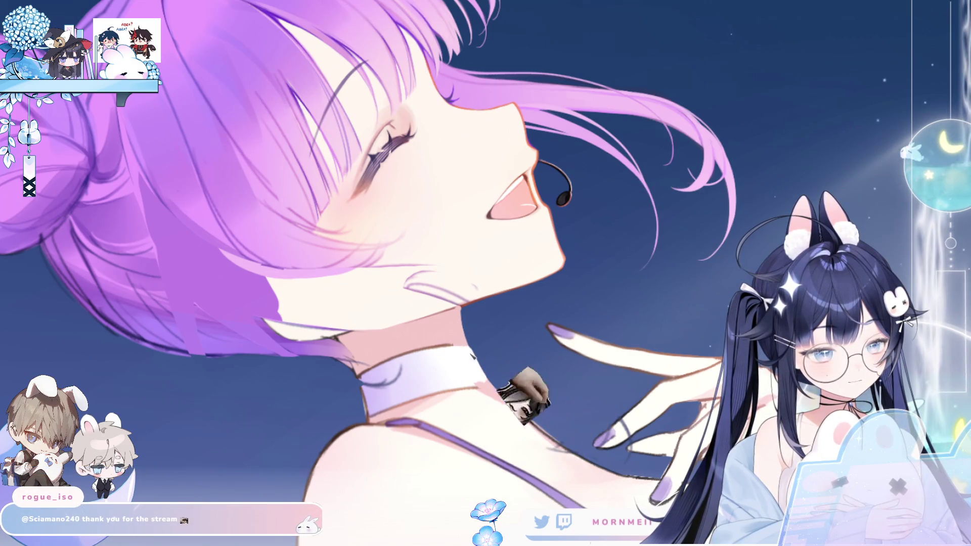
left_click(488, 336)
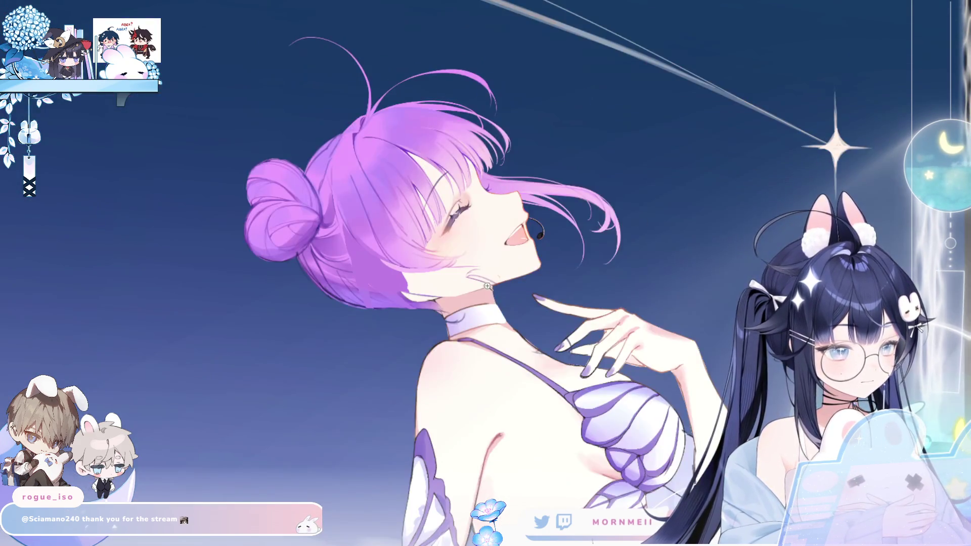
left_click(487, 286)
left_click(514, 273)
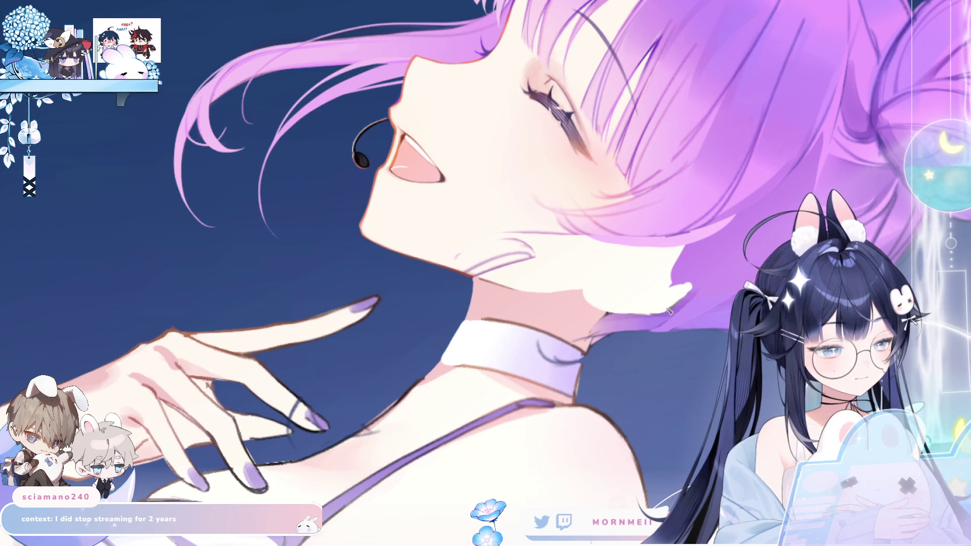
key("h")
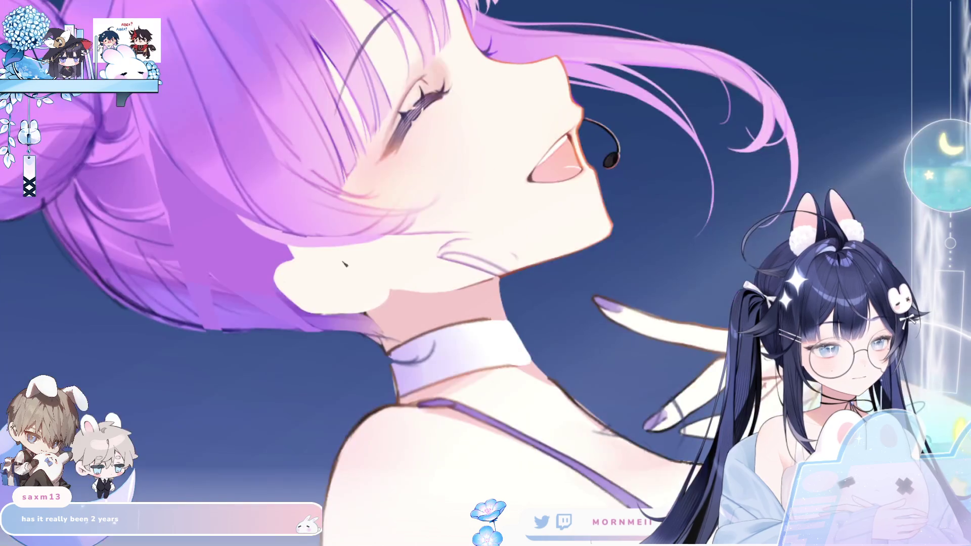
mouse_move(292, 261)
left_mouse_down()
mouse_move(274, 272)
mouse_move(293, 304)
left_mouse_up()
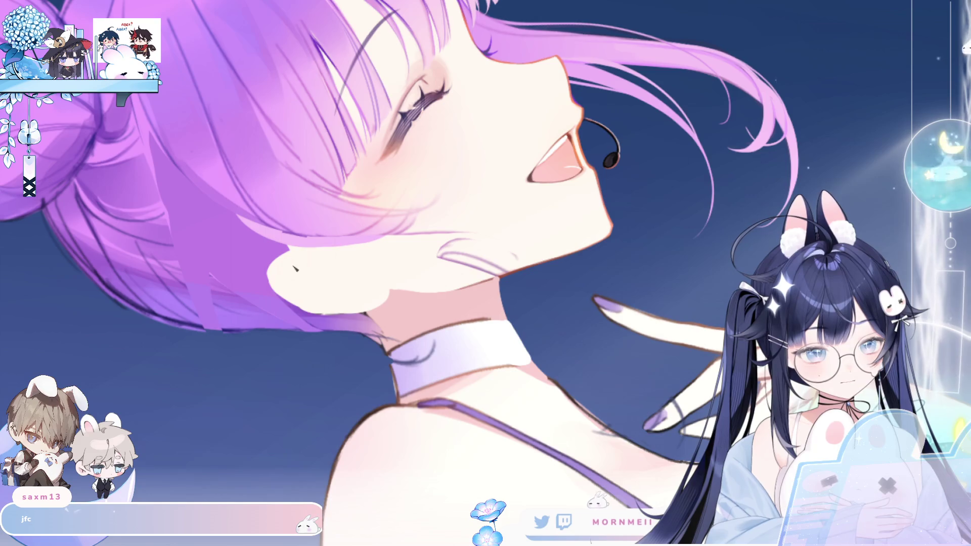
left_click_drag(288, 252, 271, 280)
key("h")
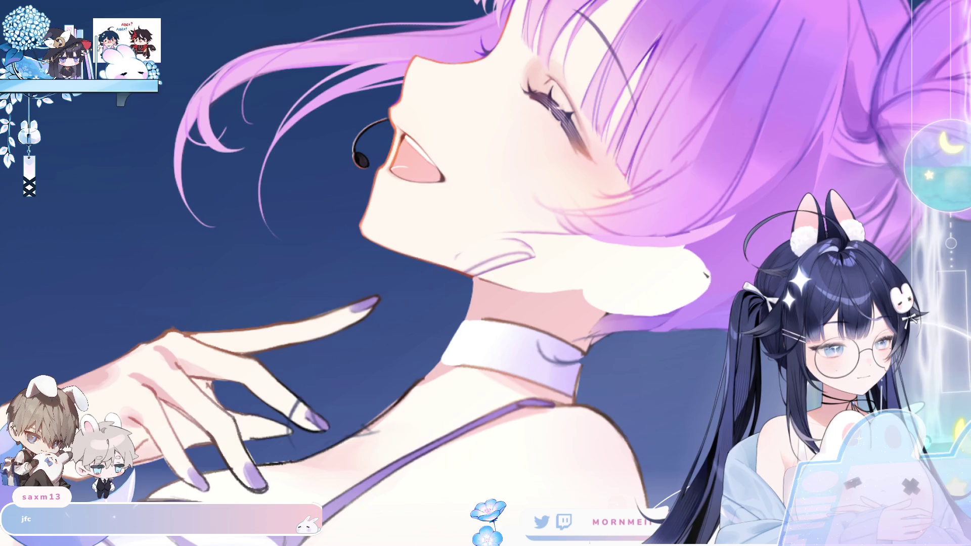
key("h")
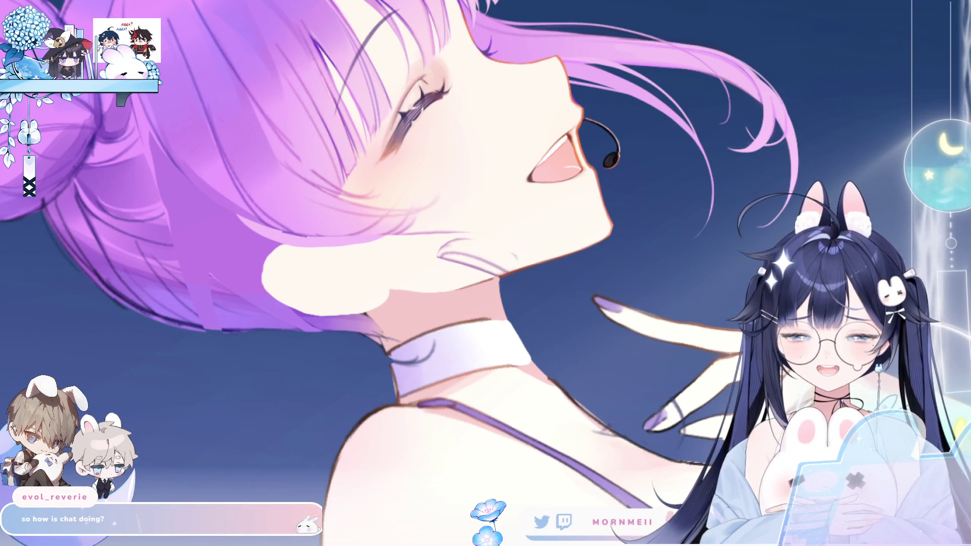
- Compare proportions in the mirrored view, then fit the whole illustration on screen
key("h")
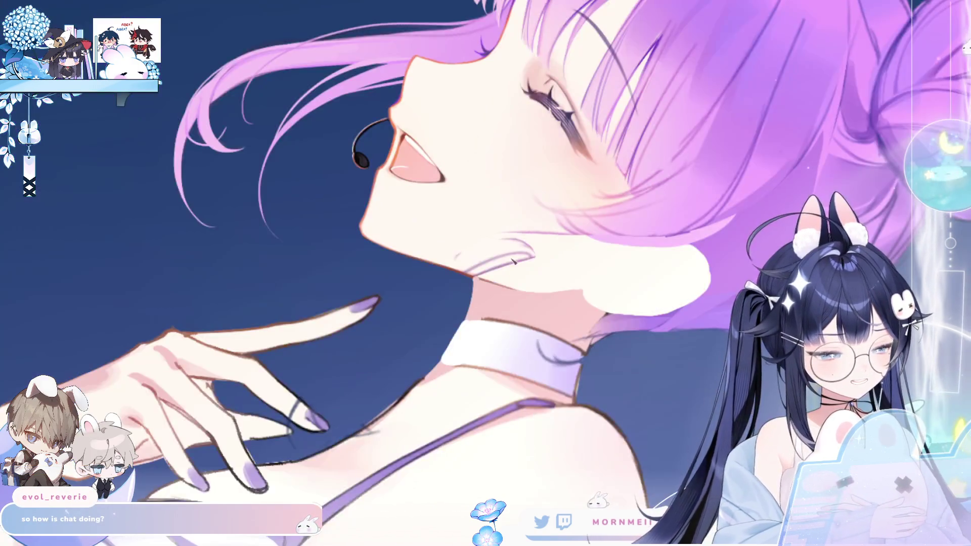
key("h")
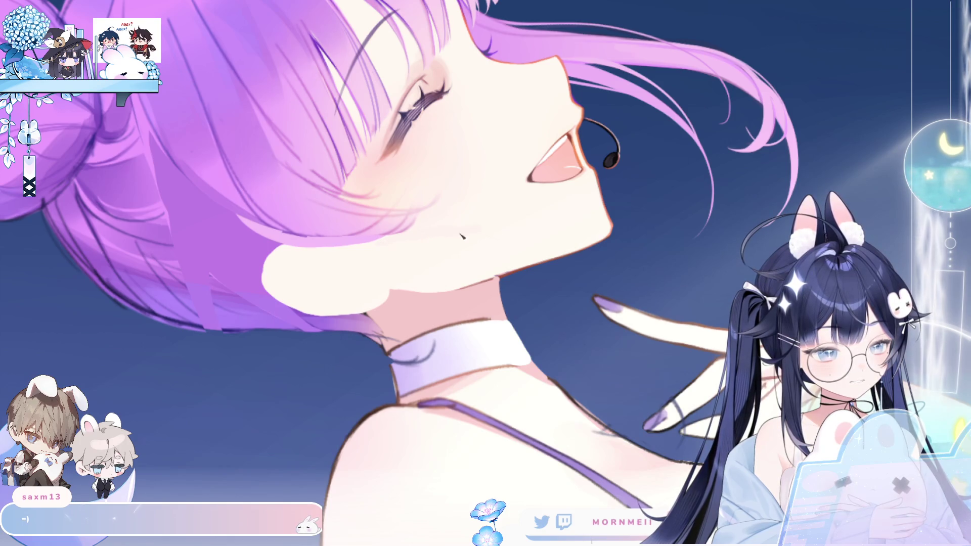
key("ctrl+0")
- Mirror the artwork so the girl faces left with her whole upper body in view
key("h")
key("h")
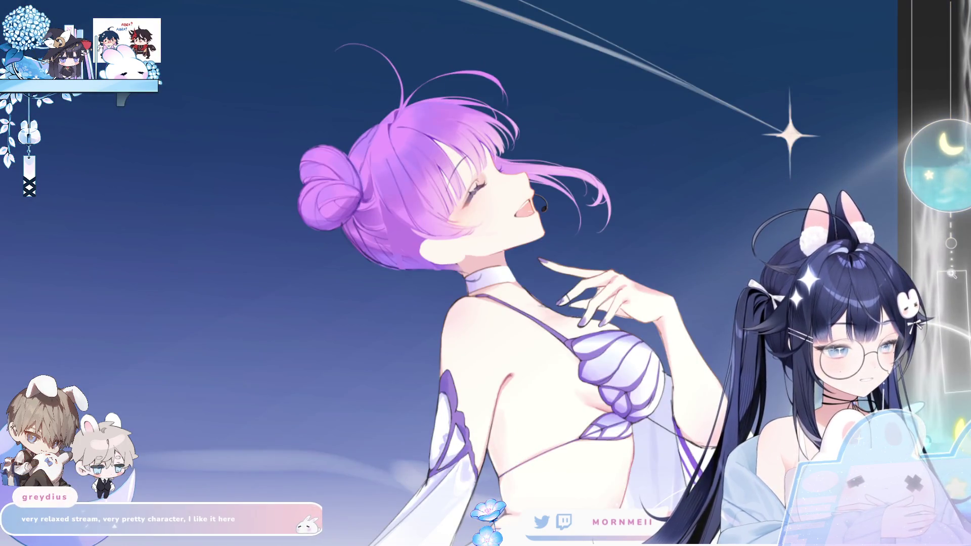
scroll(521, 249, "up", 5)
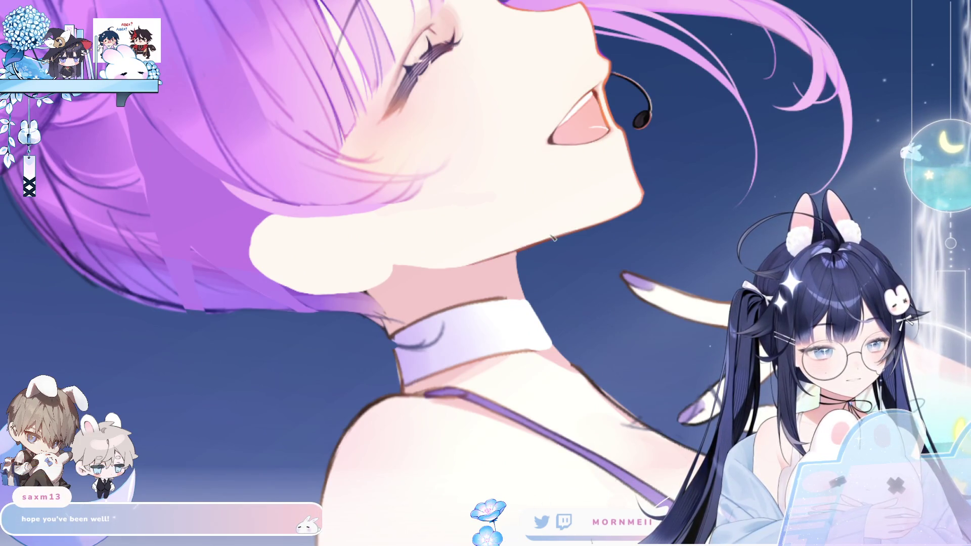
key("h")
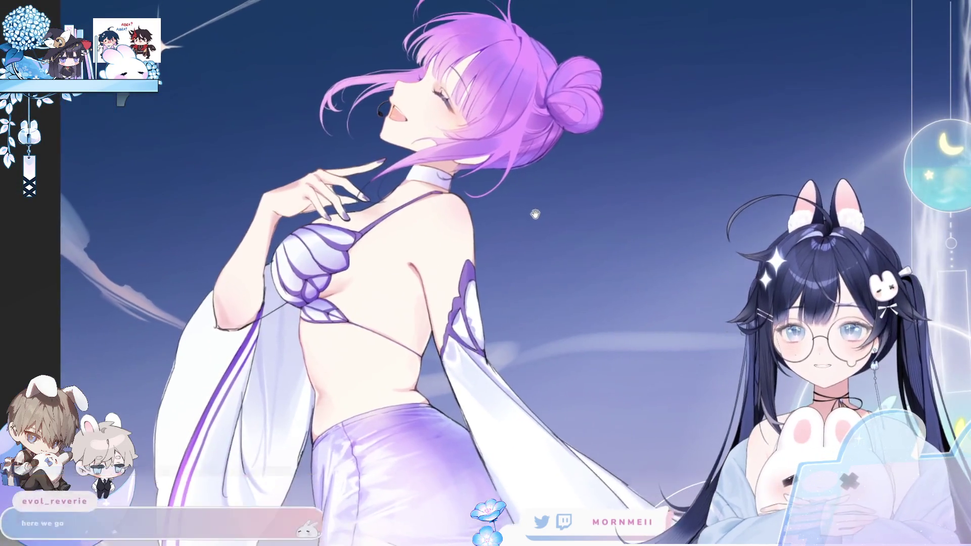
- Compare mirrored close-ups of the face several times, then fit the whole illustration on screen
left_click_drag(536, 209, 511, 234)
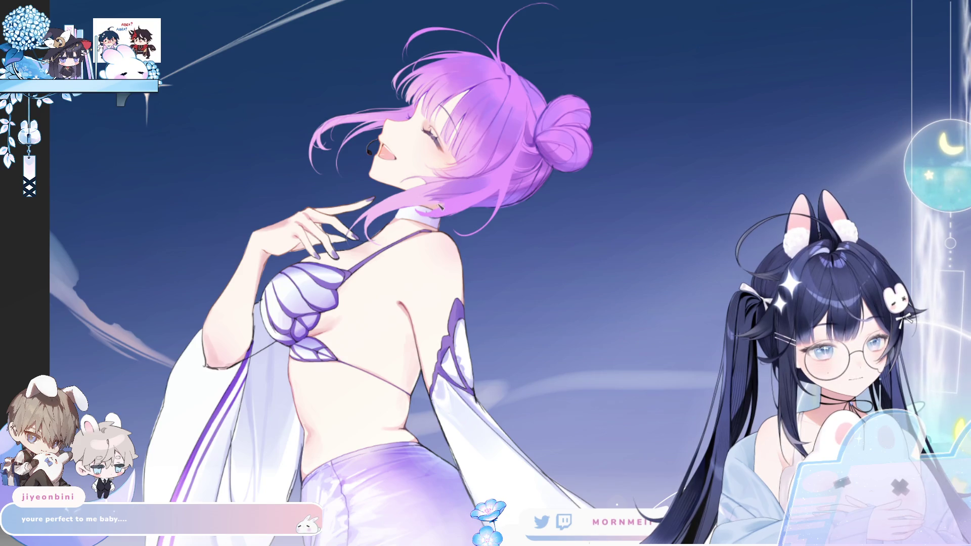
scroll(448, 192, "up", 3)
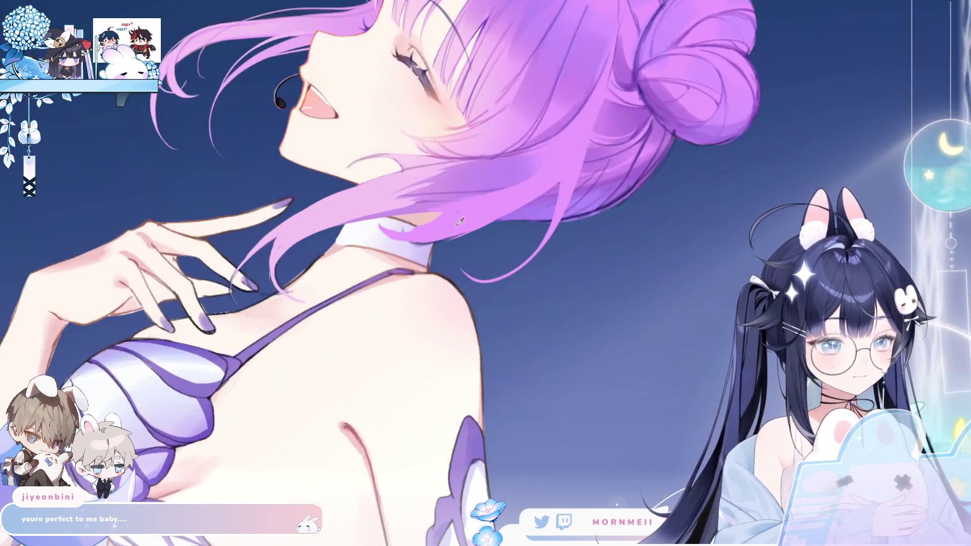
key("h")
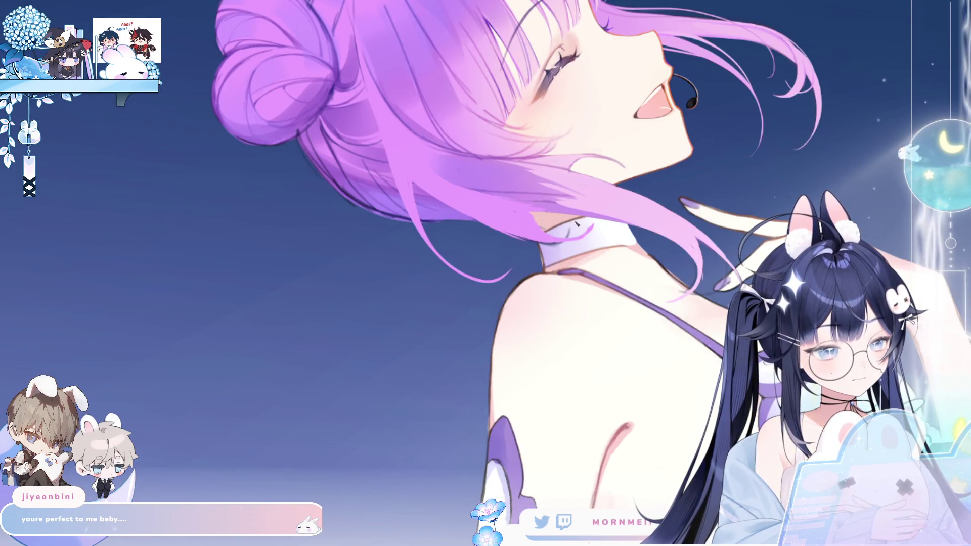
key("h")
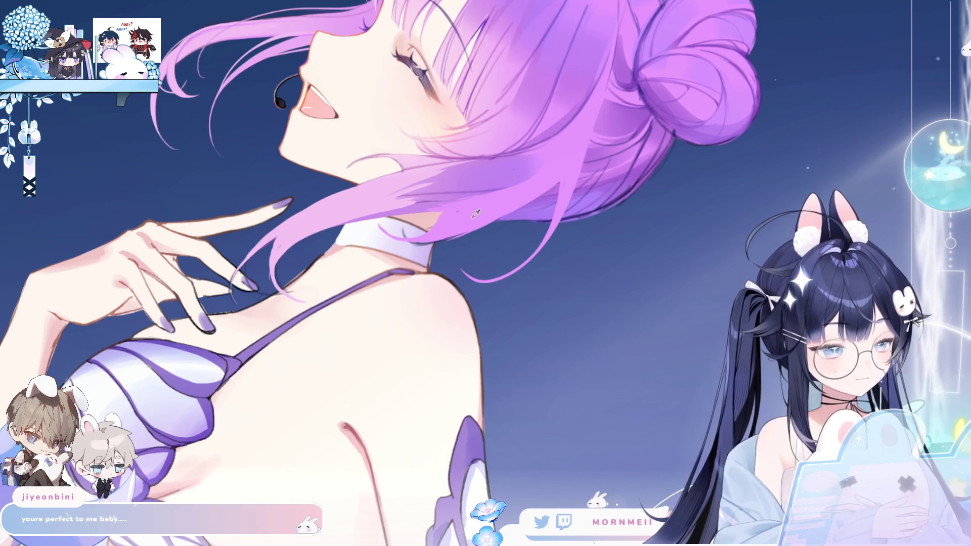
key("h")
key("h")
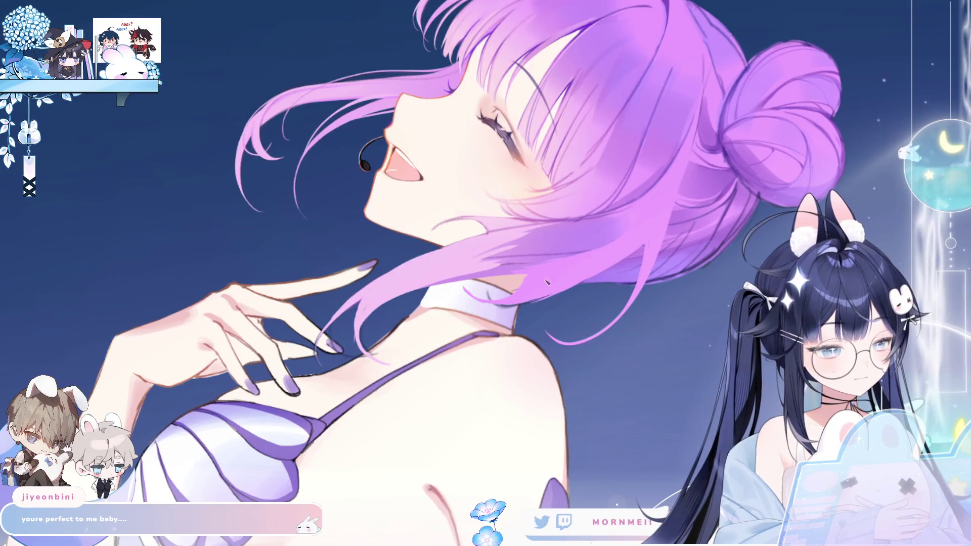
key("h")
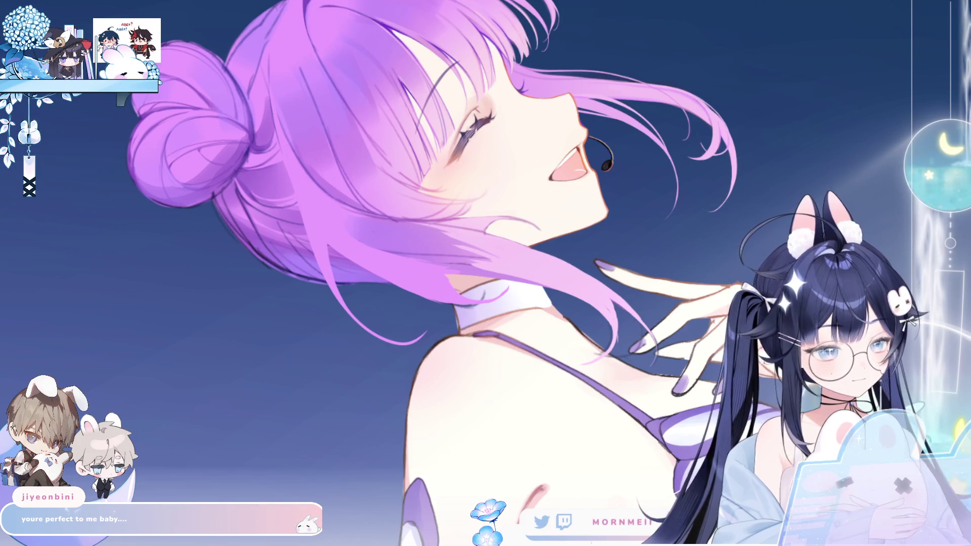
key("h")
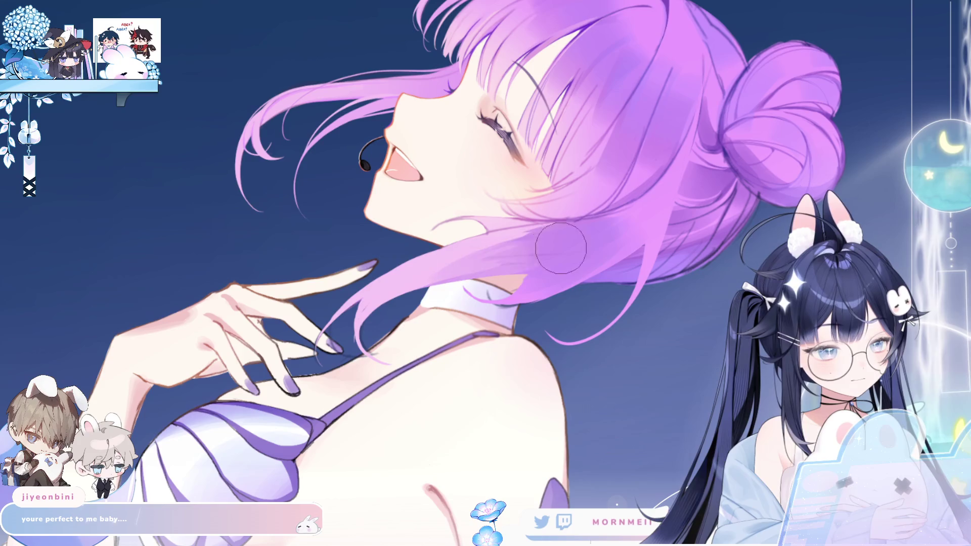
key("ctrl+0")
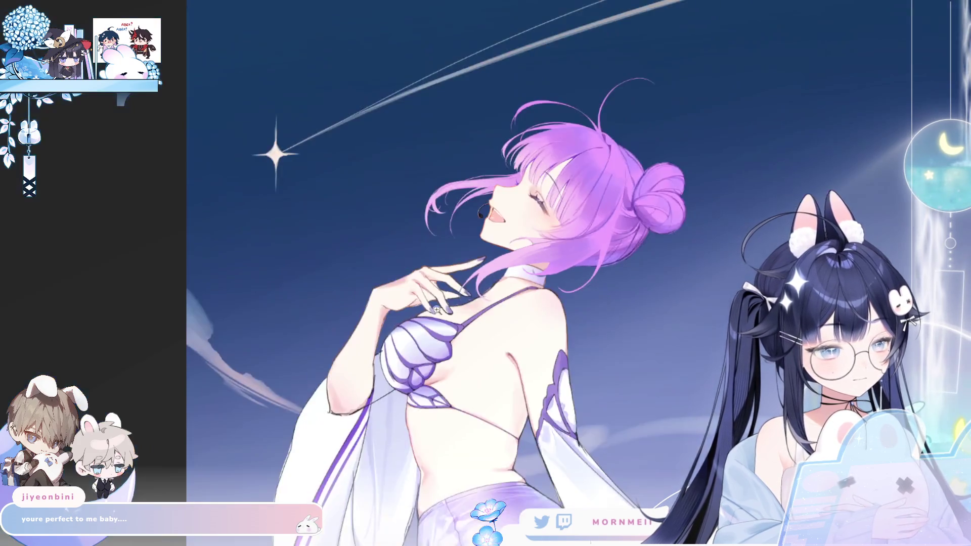
key("h")
key("h")
scroll(451, 302, "down", 1)
scroll(711, 266, "down", 1)
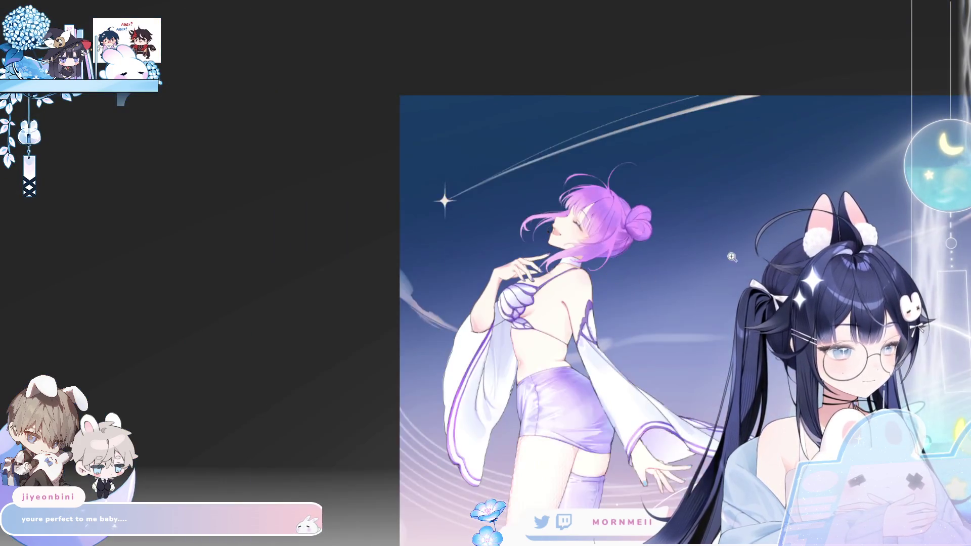
key("h")
key("h")
scroll(602, 250, "up", 4)
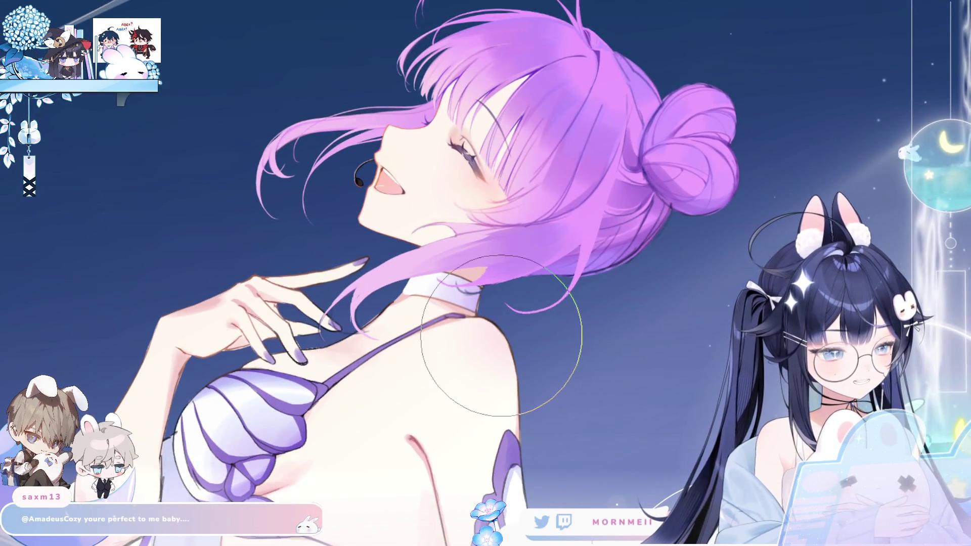
key("h")
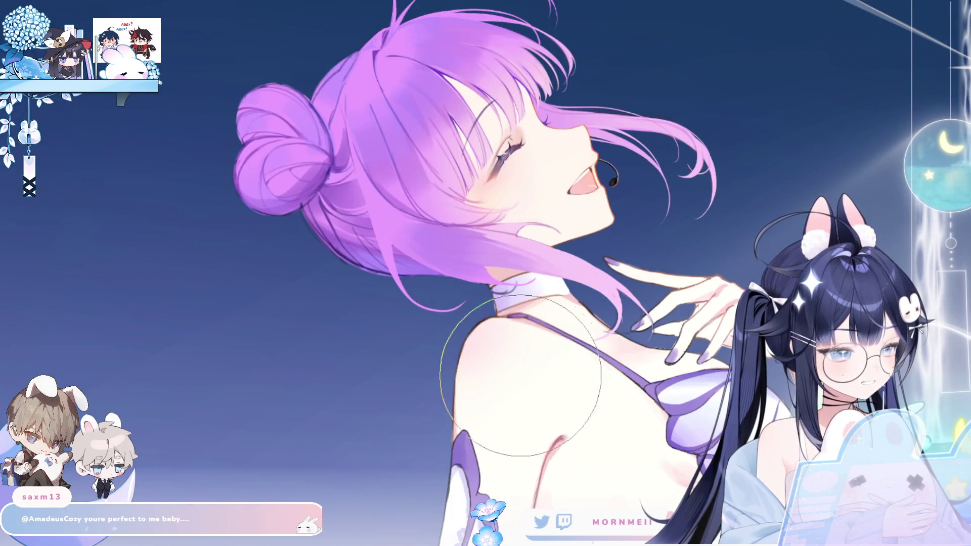
key("h")
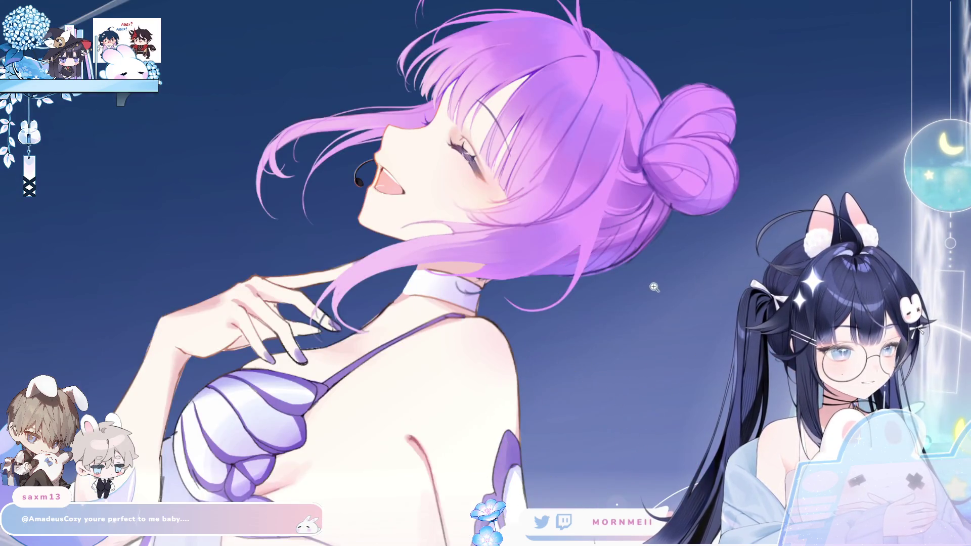
scroll(653, 288, "down", 5)
key("h")
key("h")
scroll(653, 262, "up", 5)
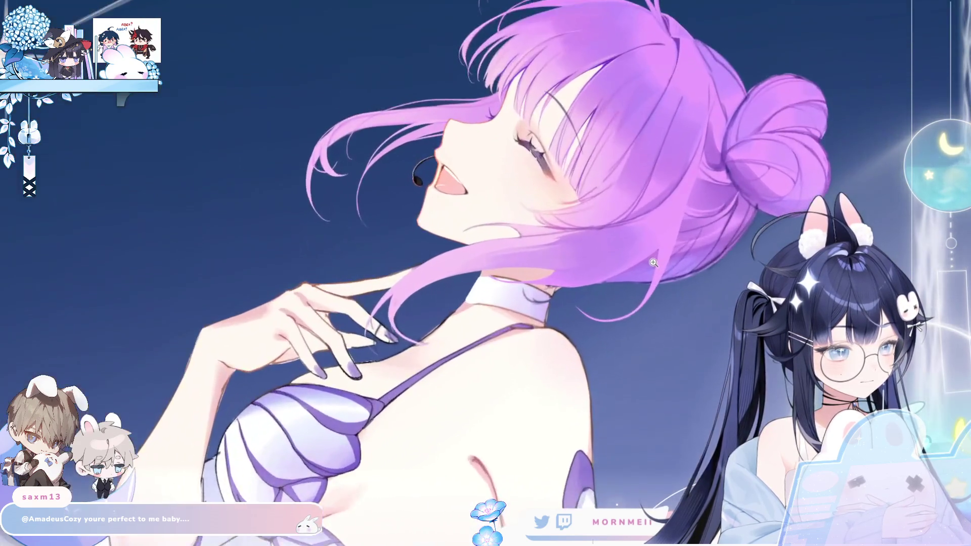
key("h")
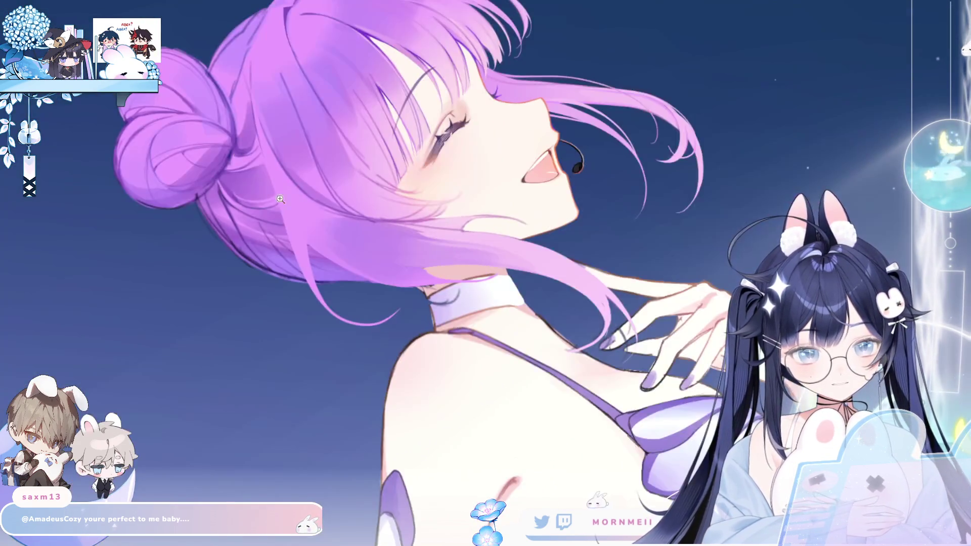
scroll(259, 179, "right", 3)
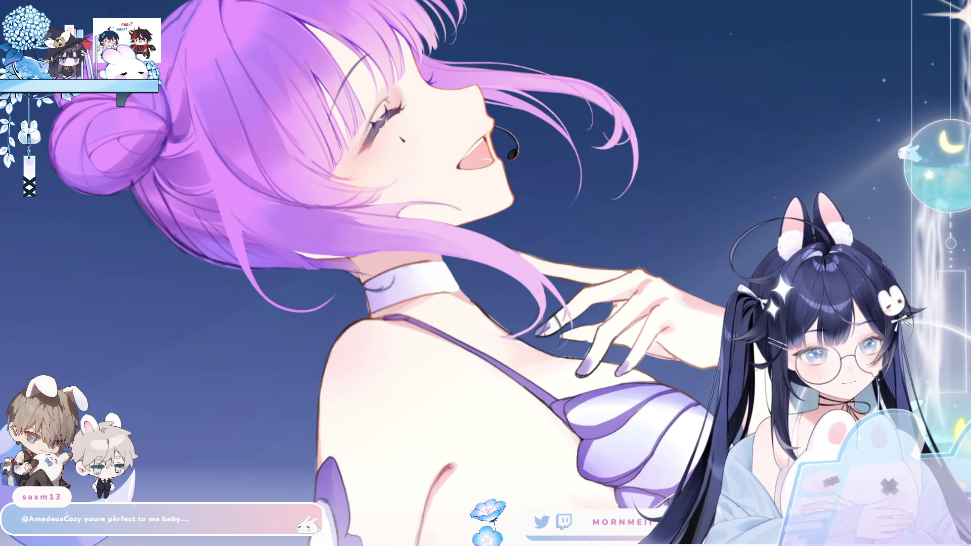
key("h")
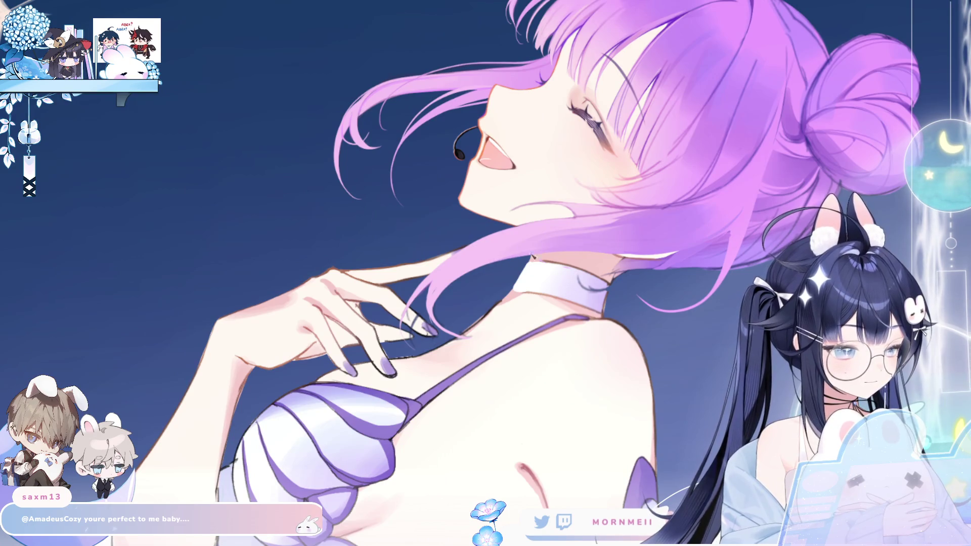
key("ctrl+0")
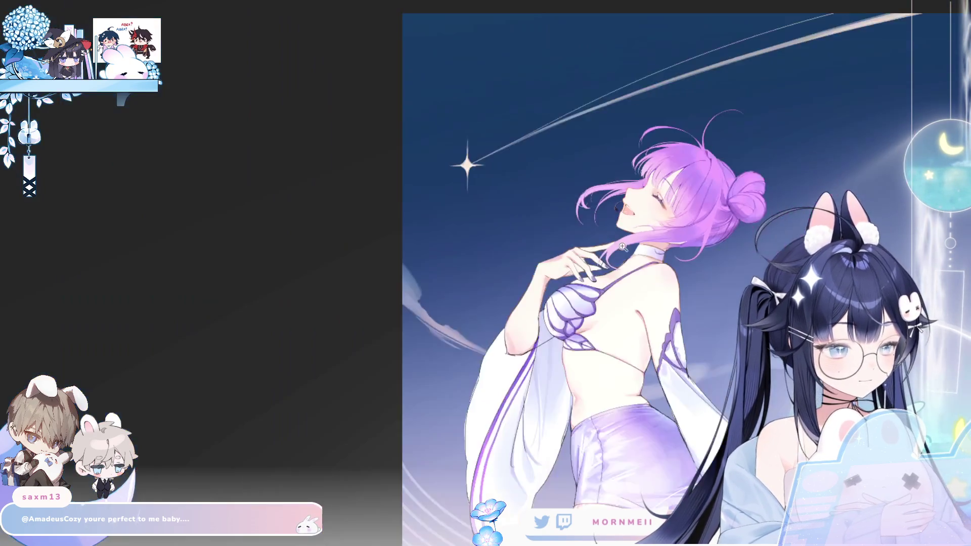
key("h")
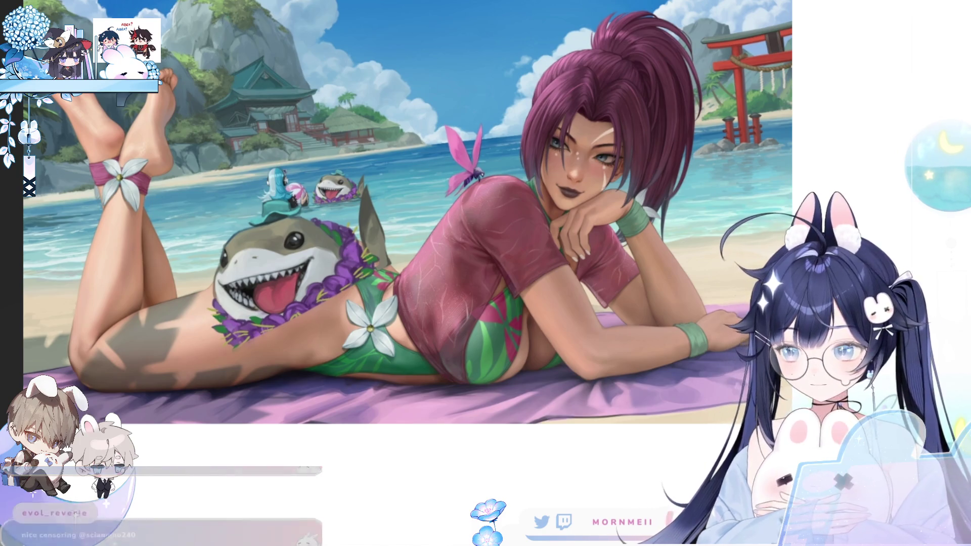
- Handwrite an @ and the artist's handle in blue under the artwork, undoing stray strokes
mouse_move(382, 453)
left_mouse_down()
mouse_move(387, 442)
mouse_move(393, 457)
mouse_move(427, 454)
left_mouse_up()
key("ctrl+z")
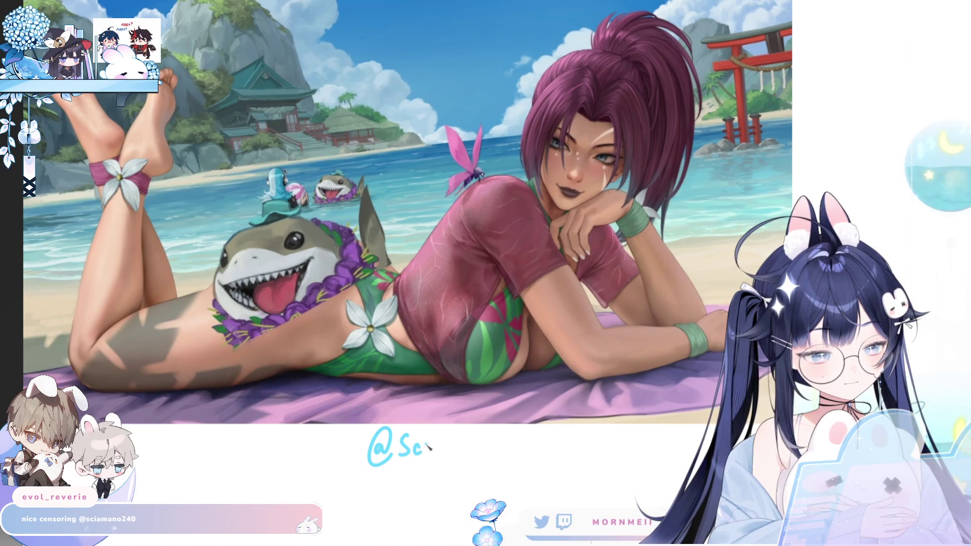
mouse_move(424, 442)
left_mouse_down()
mouse_move(425, 454)
mouse_move(441, 454)
left_mouse_up()
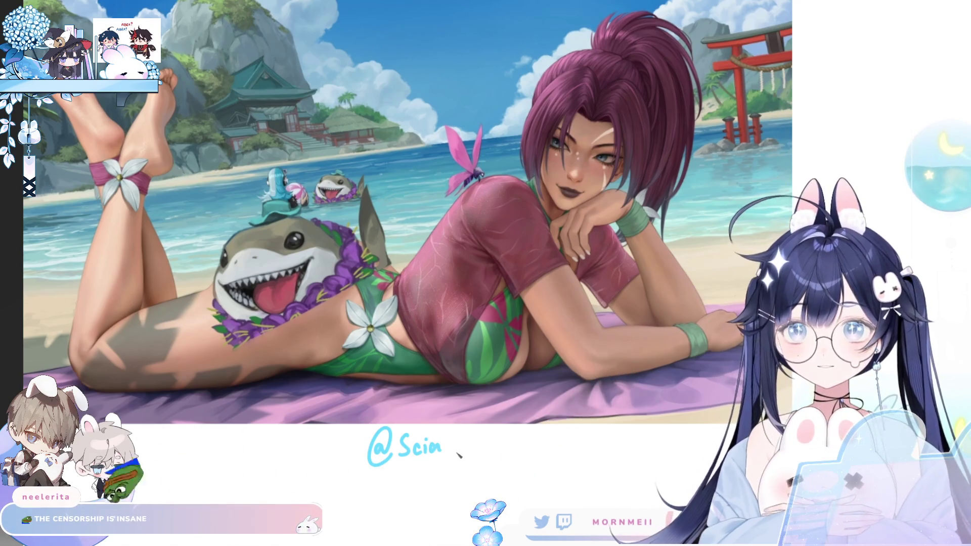
left_click_drag(445, 448, 503, 444)
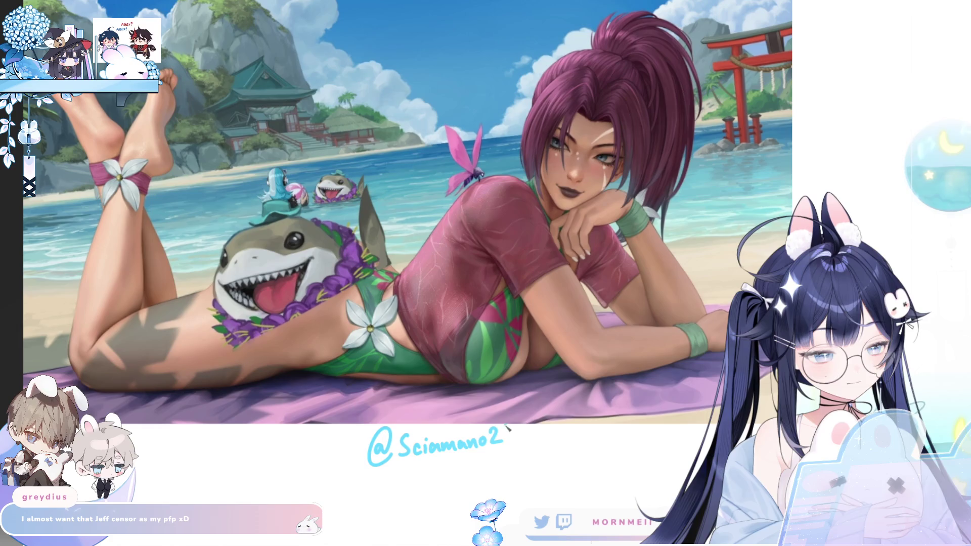
key("ctrl+z")
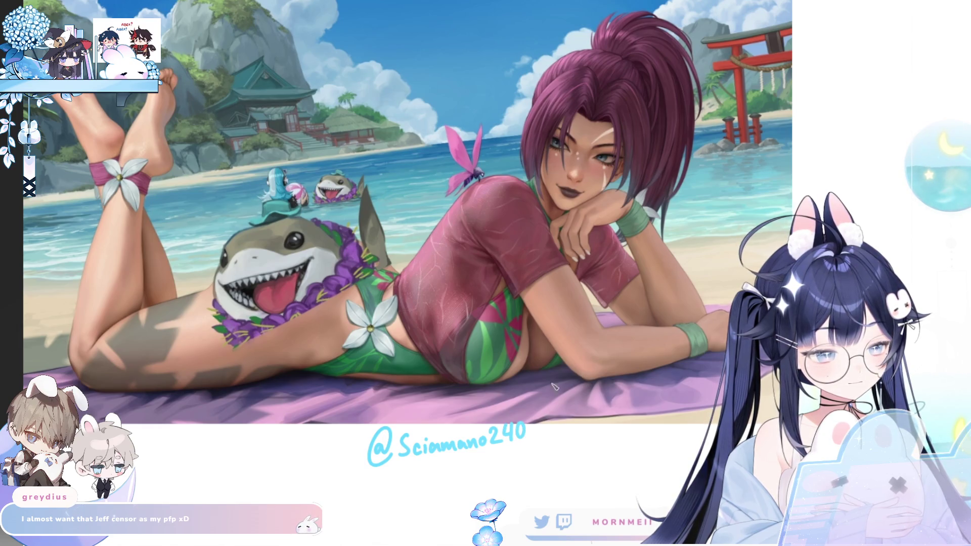
left_click_drag(723, 421, 709, 427)
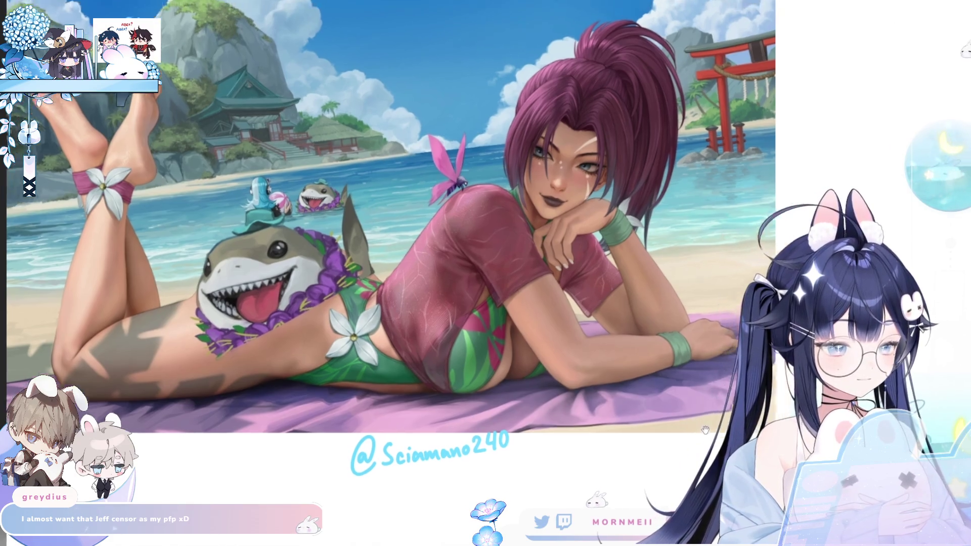
scroll(688, 253, "up", 5)
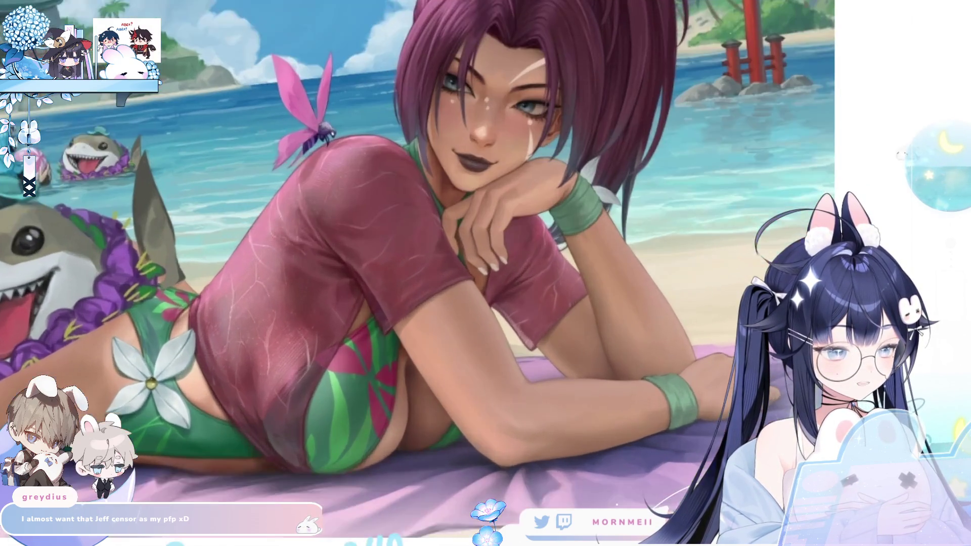
scroll(774, 303, "down", 2)
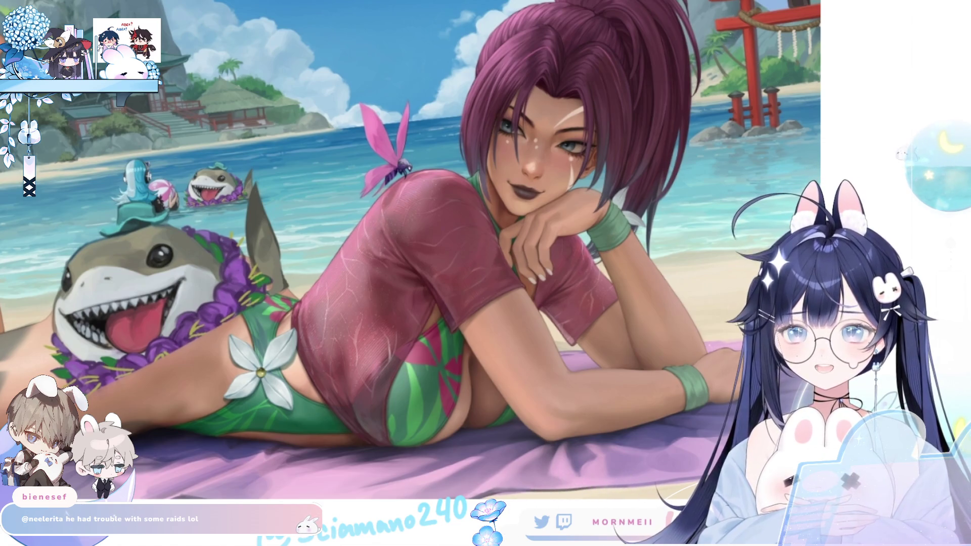
scroll(670, 365, "down", 3)
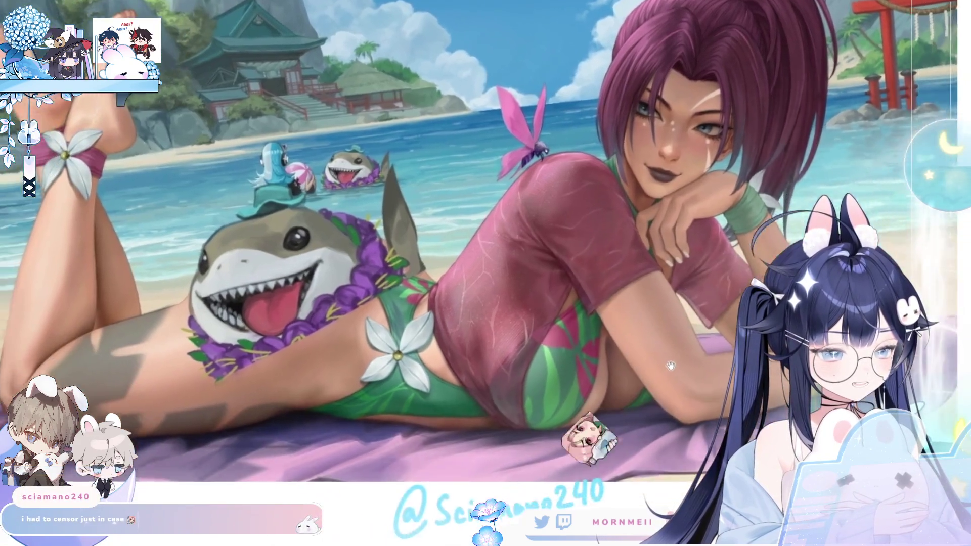
left_click_drag(670, 365, 781, 396)
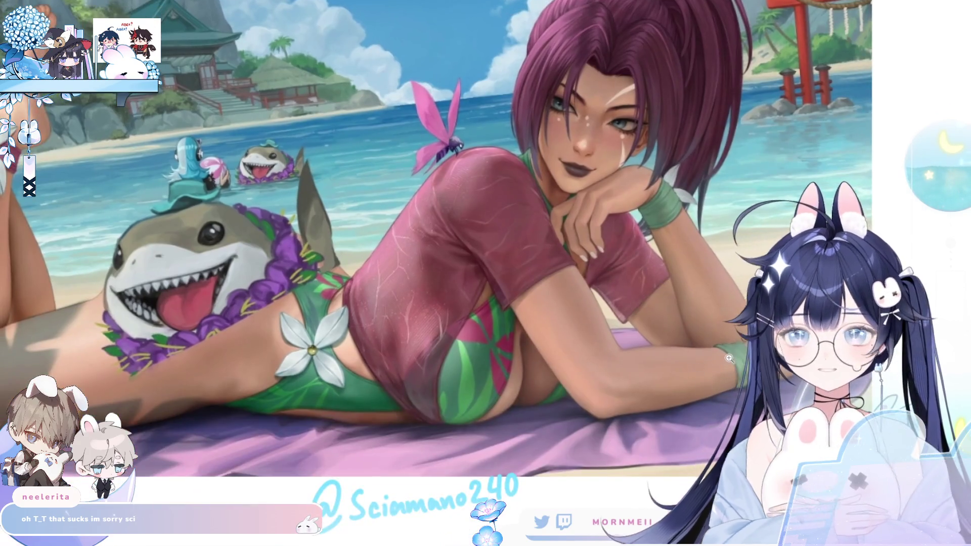
left_click(729, 358)
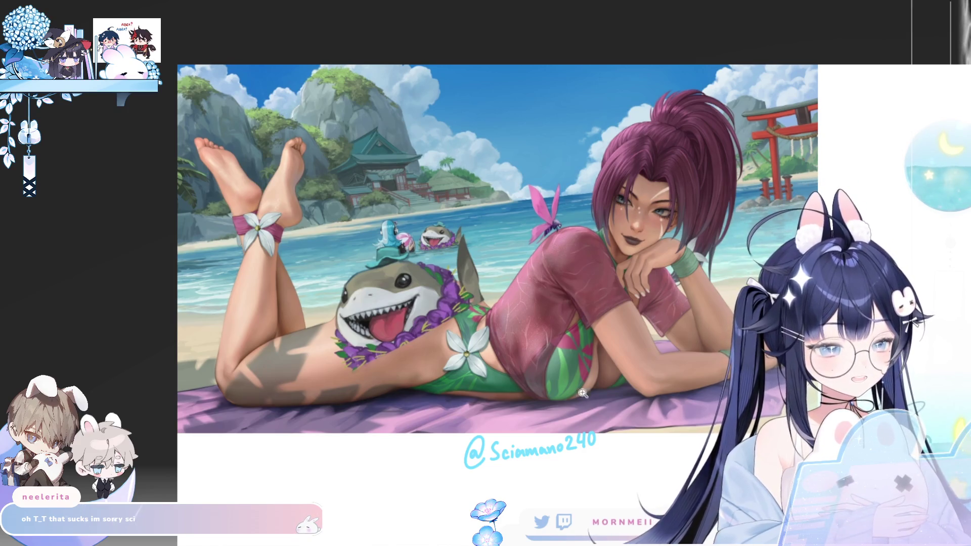
- Zoom around the beach artwork, then close it to return to the purple-haired girl illustration
left_click(568, 376)
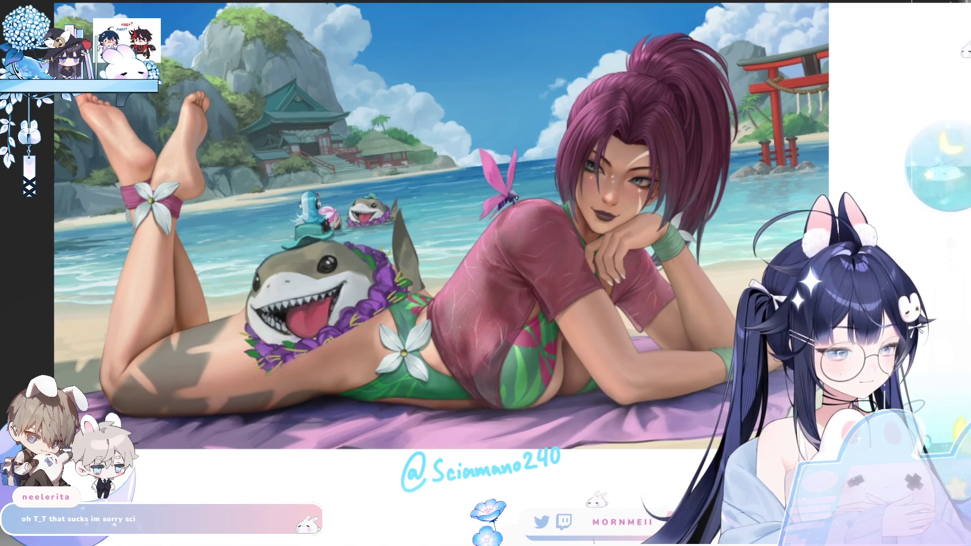
scroll(706, 302, "right", 1)
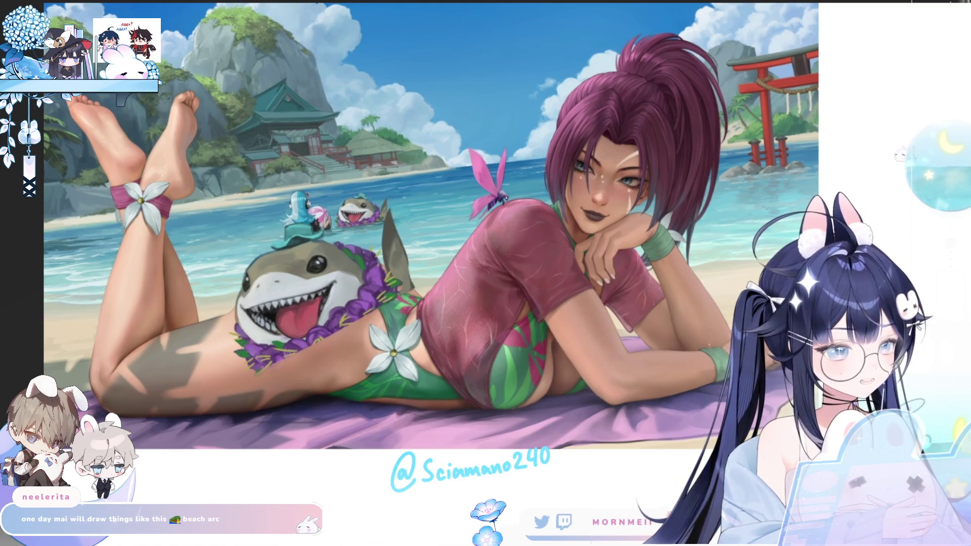
scroll(680, 180, "down", 2)
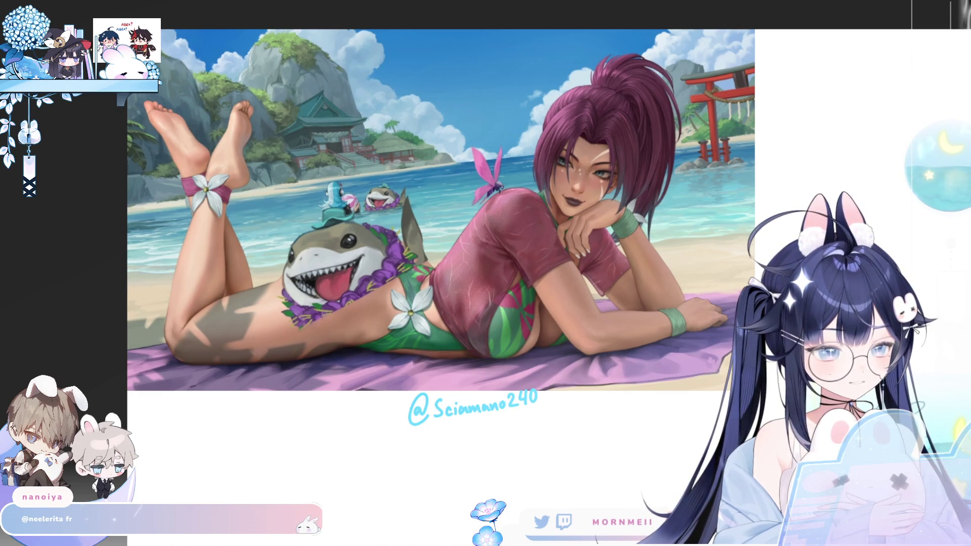
left_click(700, 426)
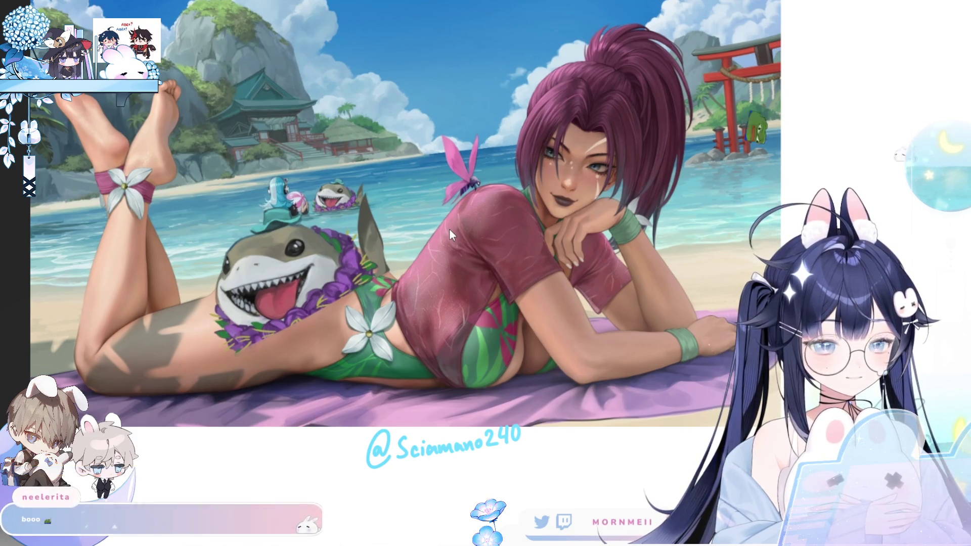
key("ctrl+w")
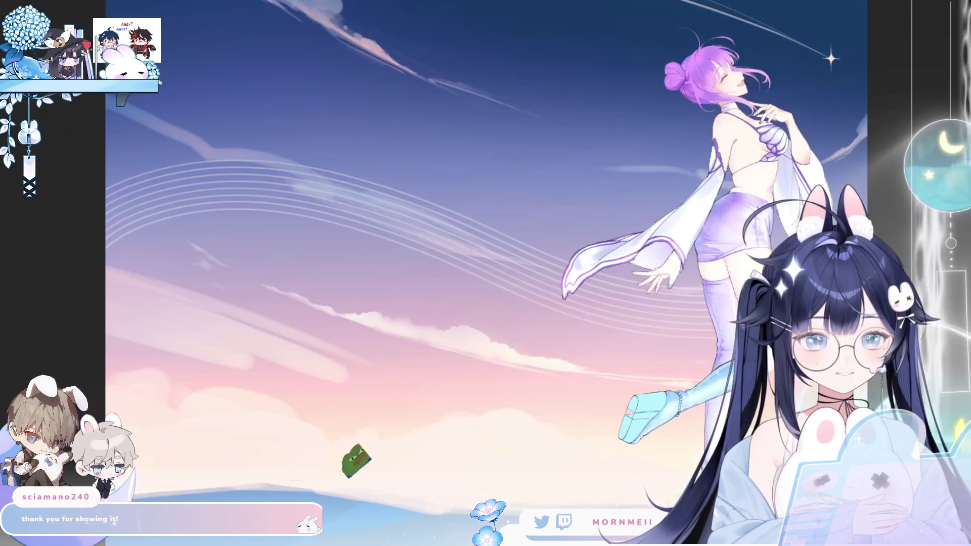
- Zoom in close on the girl's head, mirror the canvas horizontally to check it, then flip it back
scroll(681, 29, "up", 5)
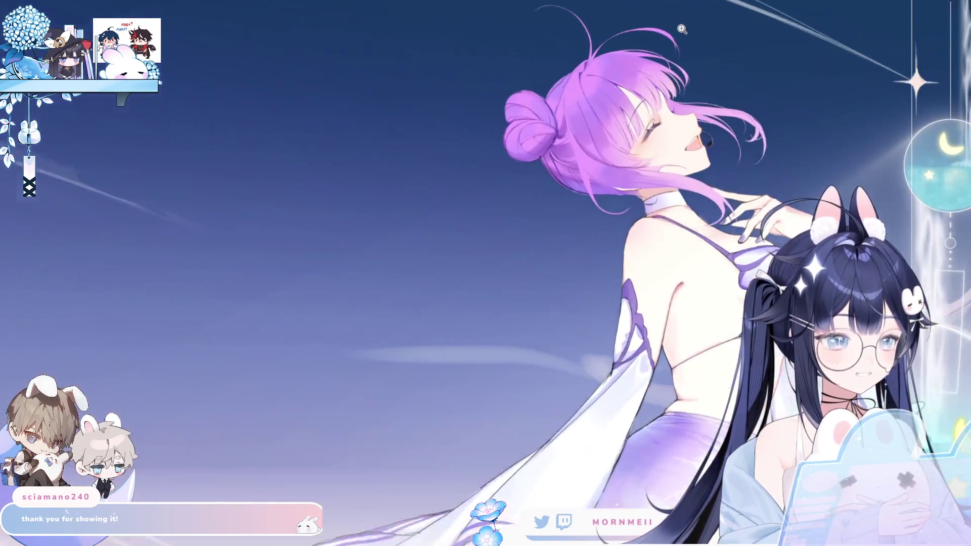
scroll(681, 28, "up", 2)
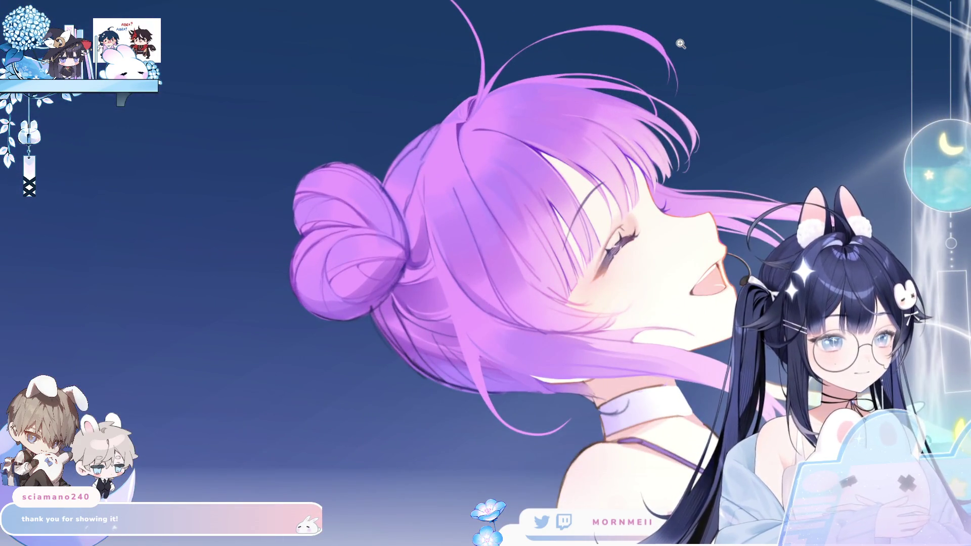
scroll(680, 44, "up", 1)
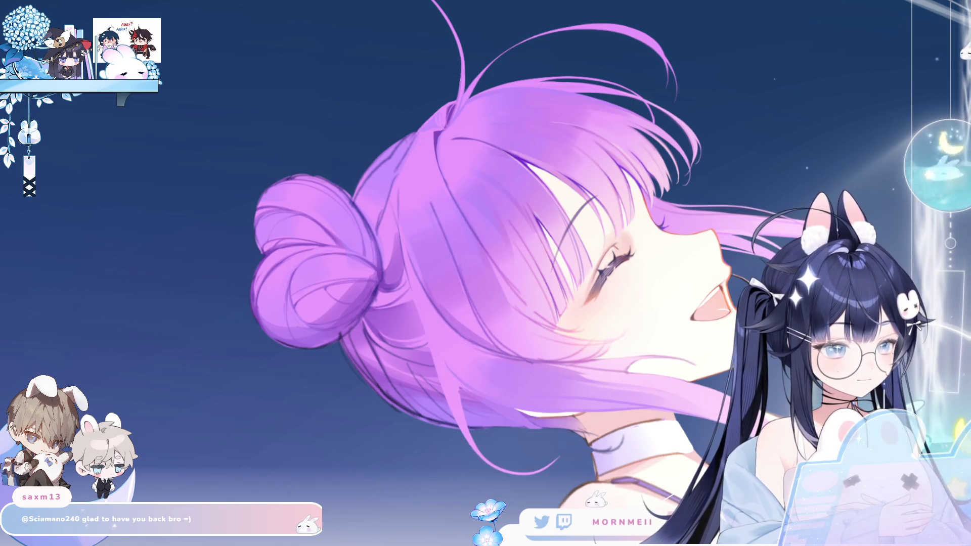
key("Right")
left_click(411, 385)
key("Left")
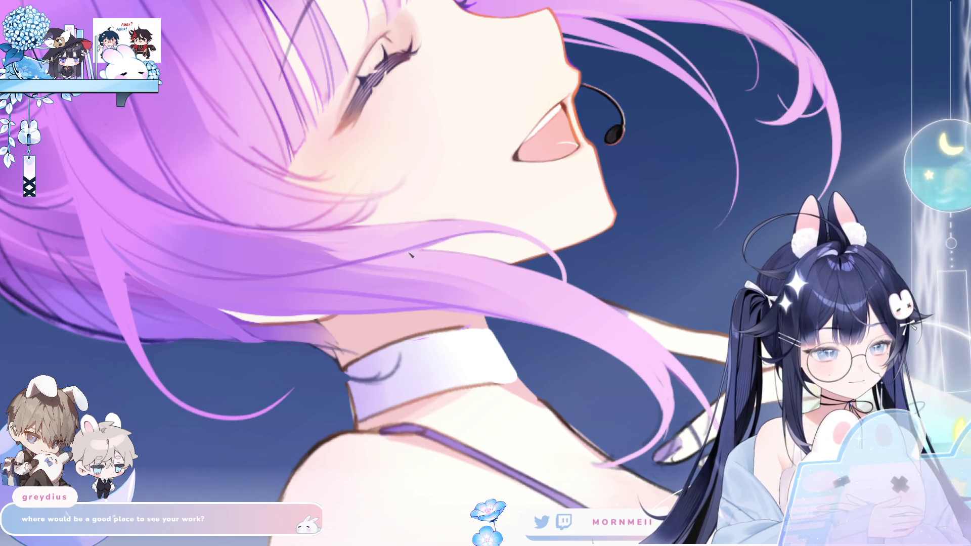
scroll(442, 254, "down", 5)
- Zoom back in on the girl's face and un-mirror the canvas view with the M shortcut
scroll(449, 260, "up", 2)
scroll(449, 259, "up", 3)
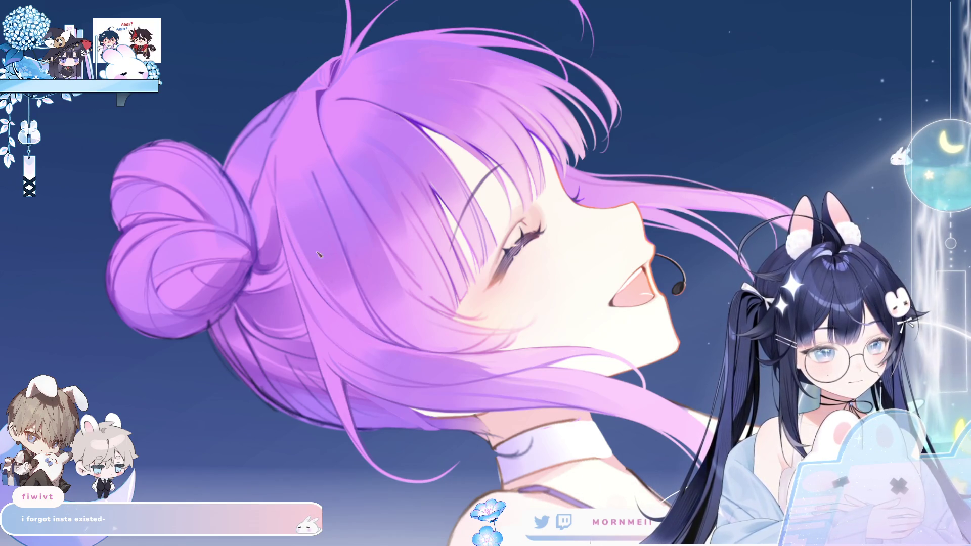
key("m")
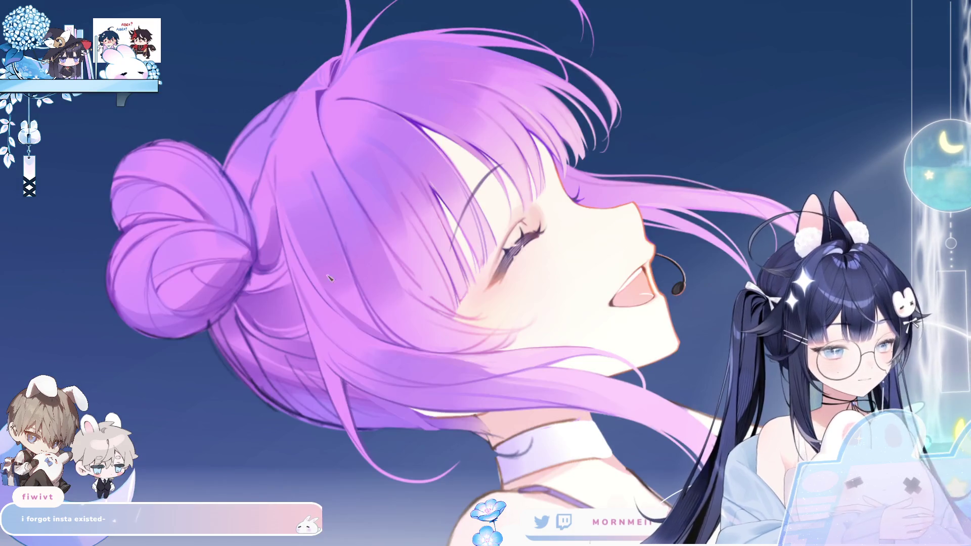